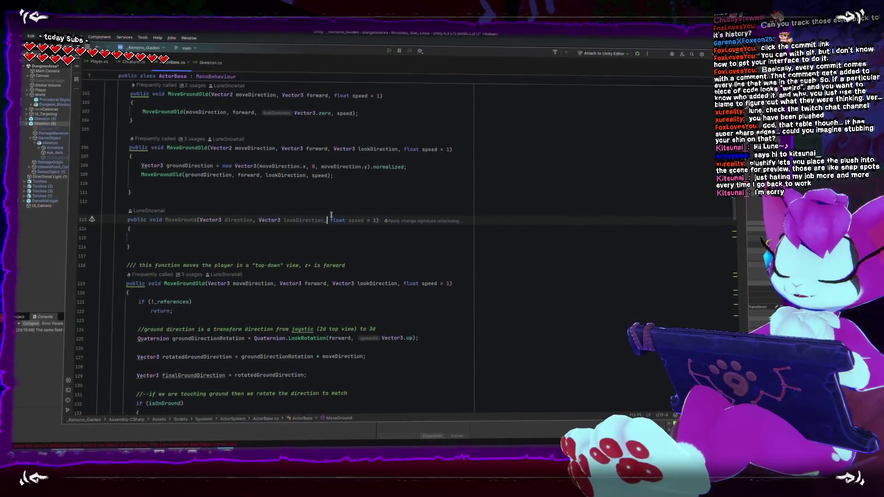
- Start MoveGround's empty body with the guard 'if (!_references) return;'
left_click(330, 217)
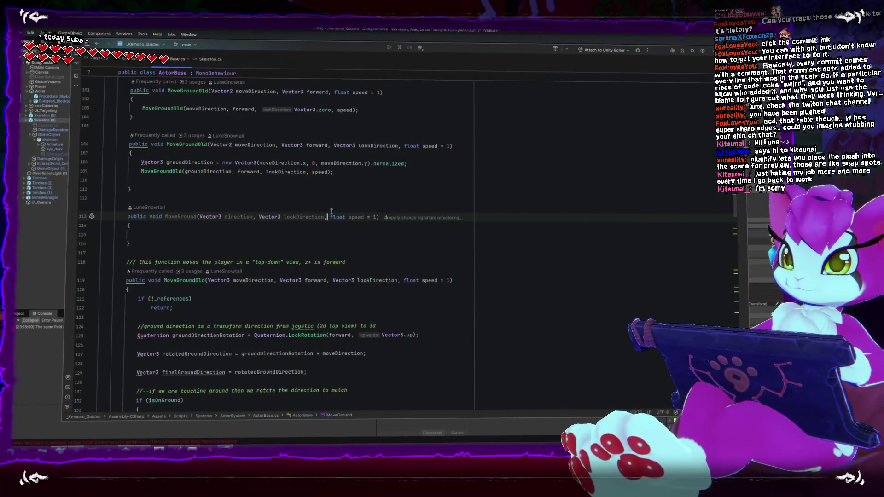
left_click(295, 235)
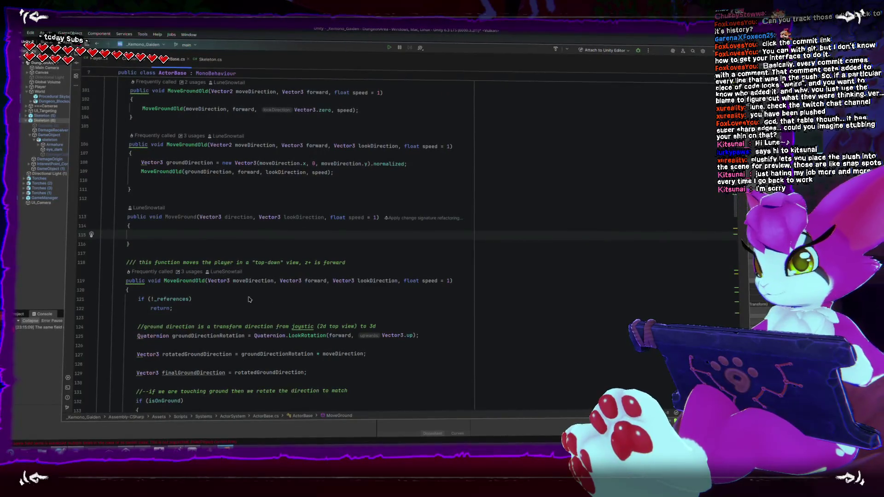
scroll(248, 299, "down", 3)
scroll(257, 323, "up", 3)
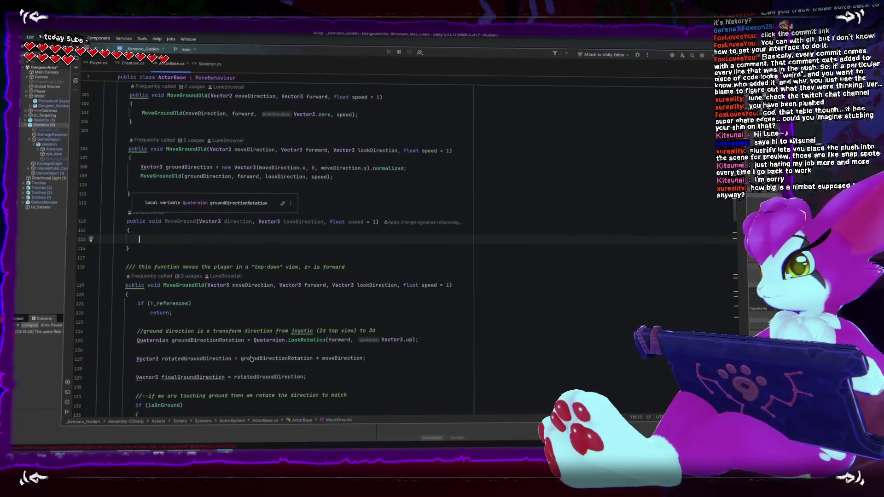
scroll(192, 200, "down", 2)
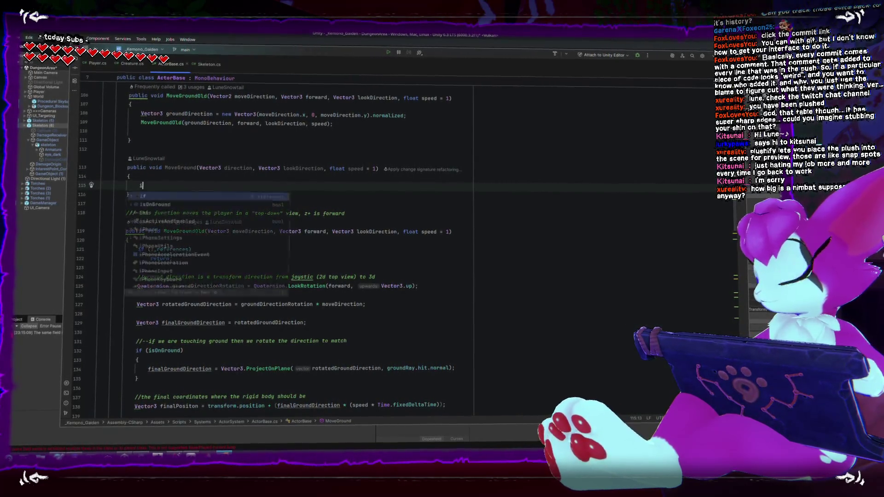
type("f(!_references")
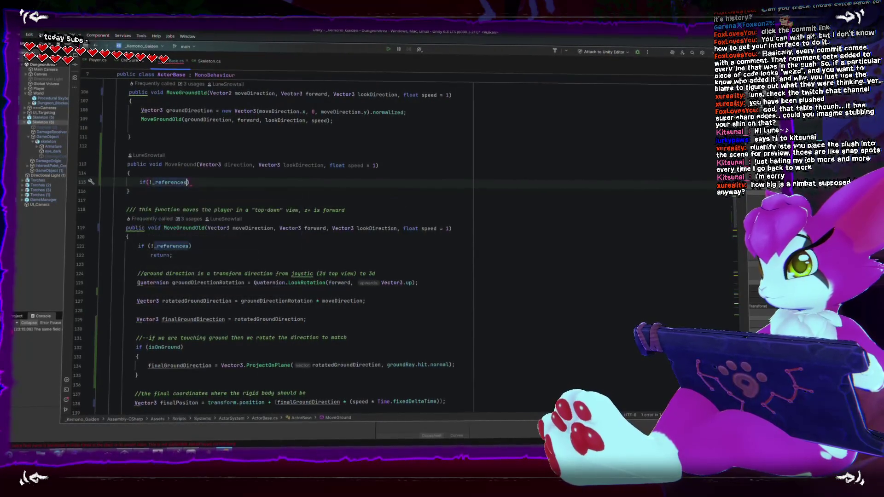
type(")")
key("Return")
type("return")
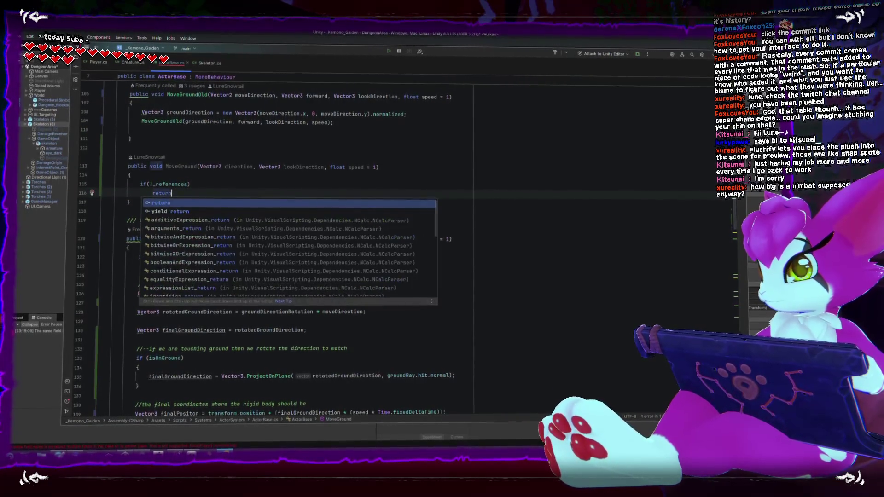
type(";")
key("Return")
key("Return")
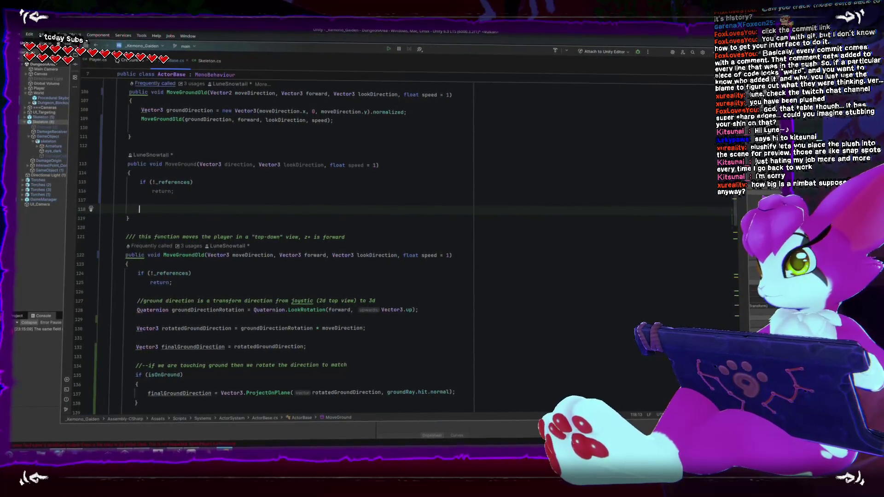
left_click(204, 63)
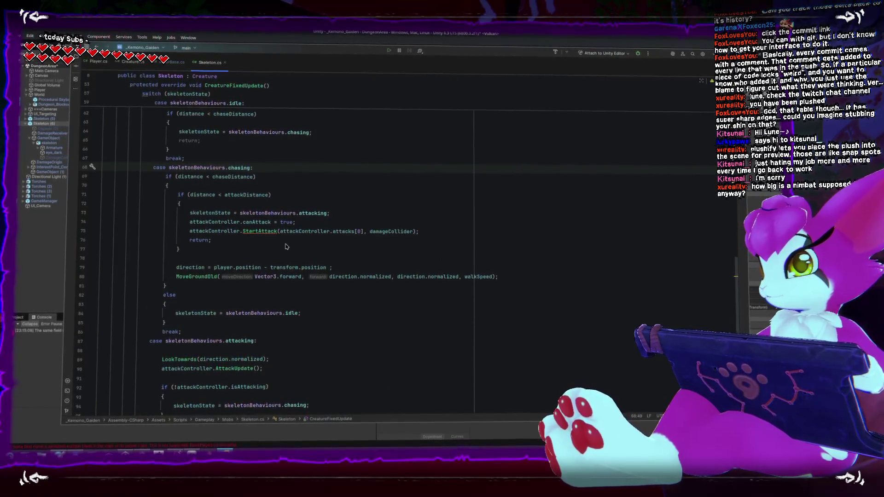
- Make the chase case call MoveGround instead of MoveGroundOld, dropping the duplicate direction.normalized argument
left_click(209, 278)
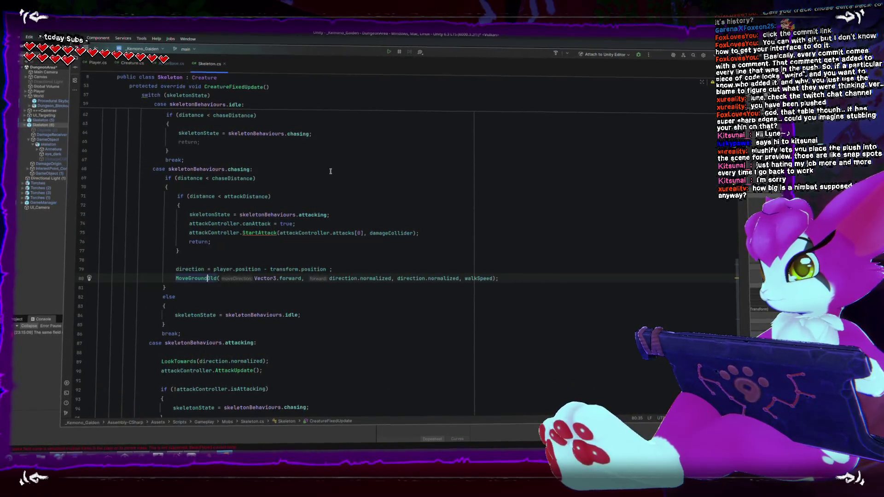
key("Delete")
key("Delete")
key("Delete")
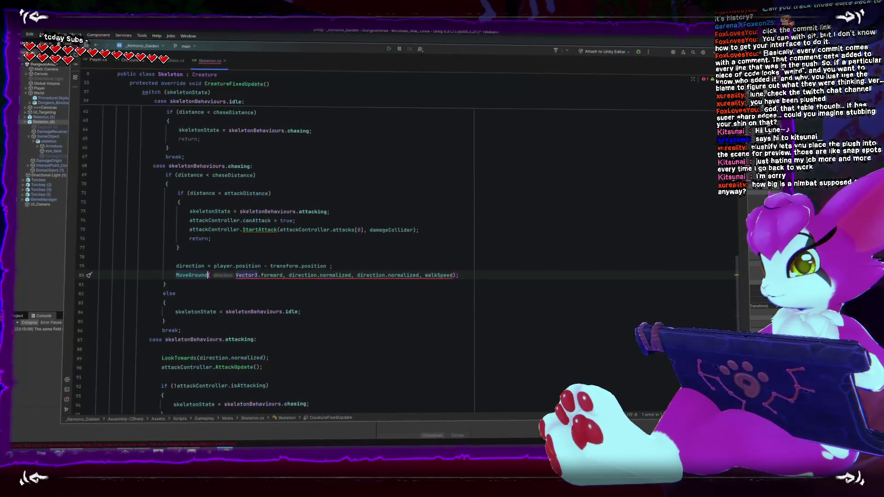
left_click_drag(358, 275, 422, 275)
key("BackSpace")
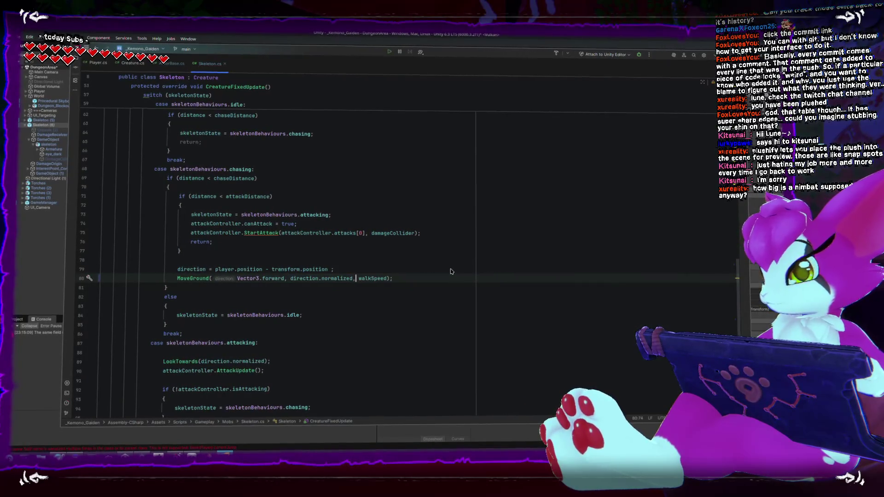
- In the idle case, remove the extra transform.forward argument and rename MoveGroundOld to MoveGround
scroll(290, 250, "up", 1)
scroll(290, 249, "up", 3)
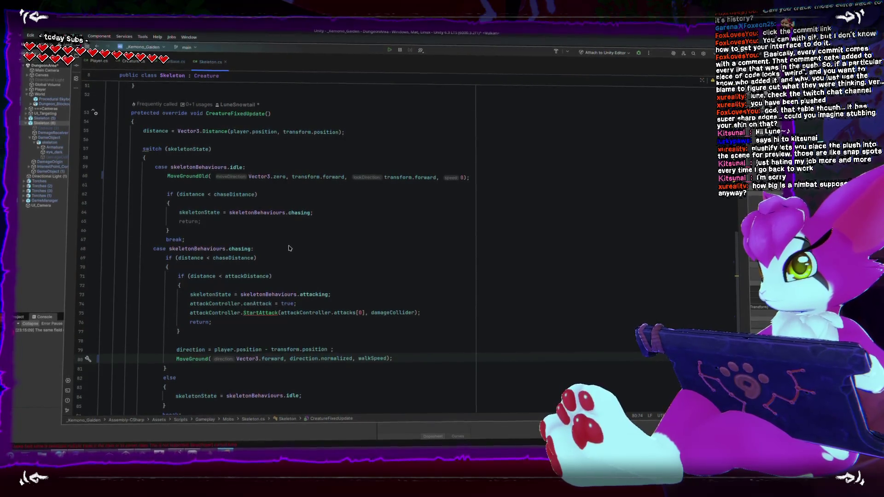
left_click_drag(384, 179, 437, 179)
key("BackSpace")
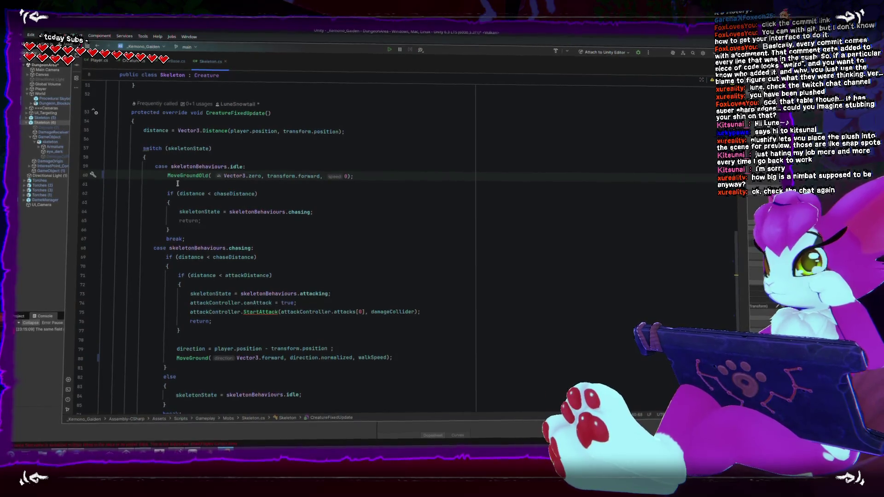
double_click(200, 362)
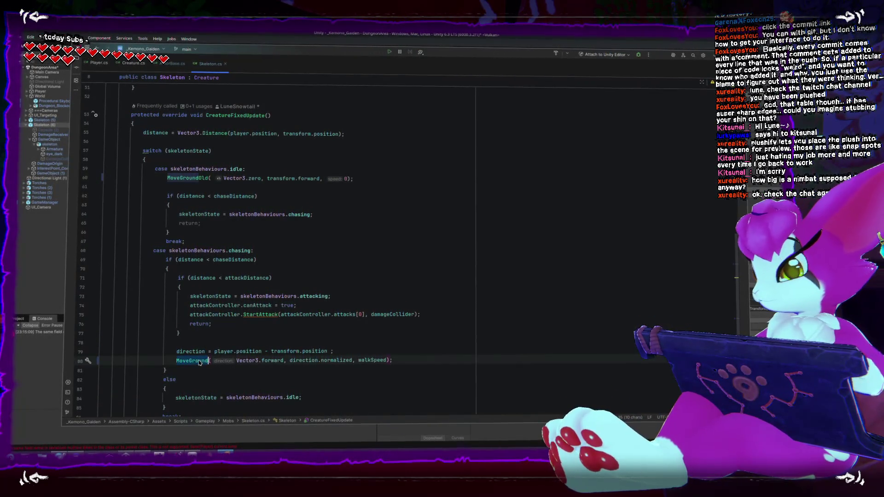
key("ctrl+c")
double_click(187, 177)
key("ctrl+v")
left_click(322, 210)
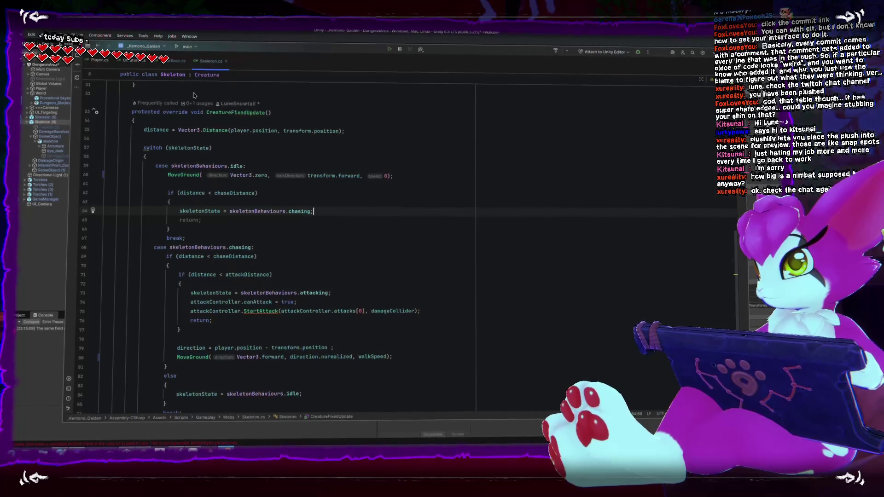
left_click(173, 64)
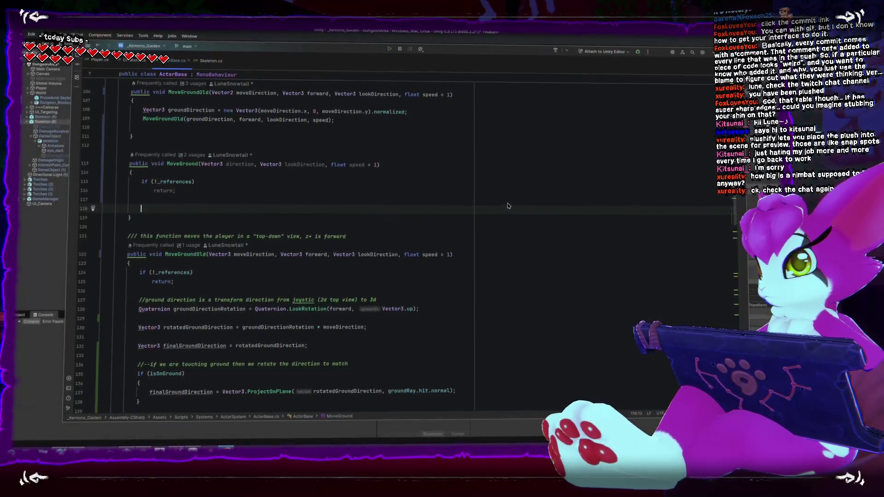
- Add an empty if (isOnGround) block after the _references guard in MoveGround
type("if")
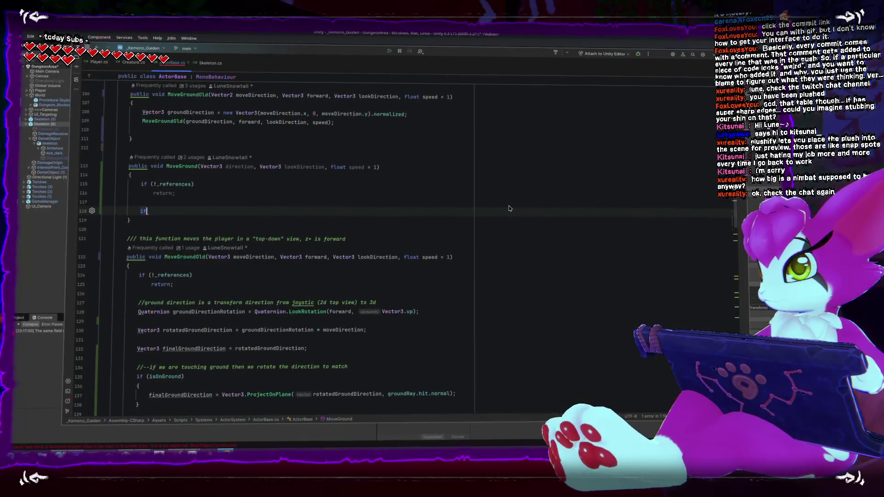
type("(isg")
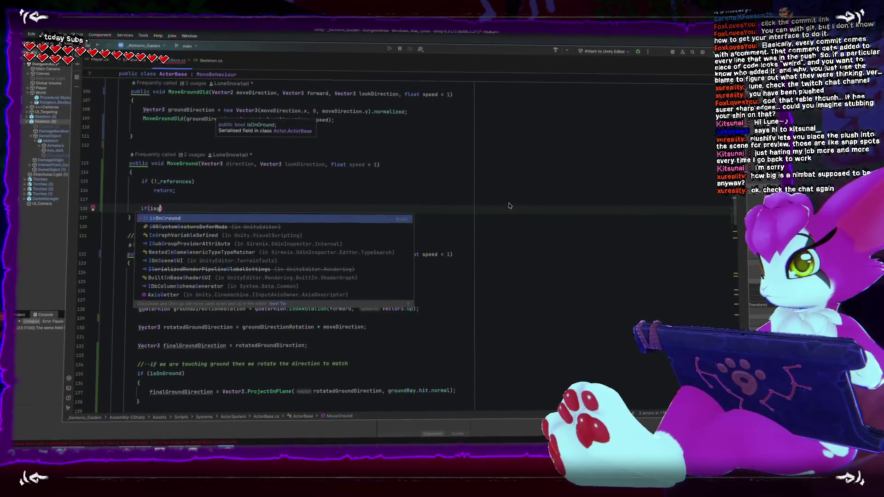
key("Return")
type("{")
key("Return")
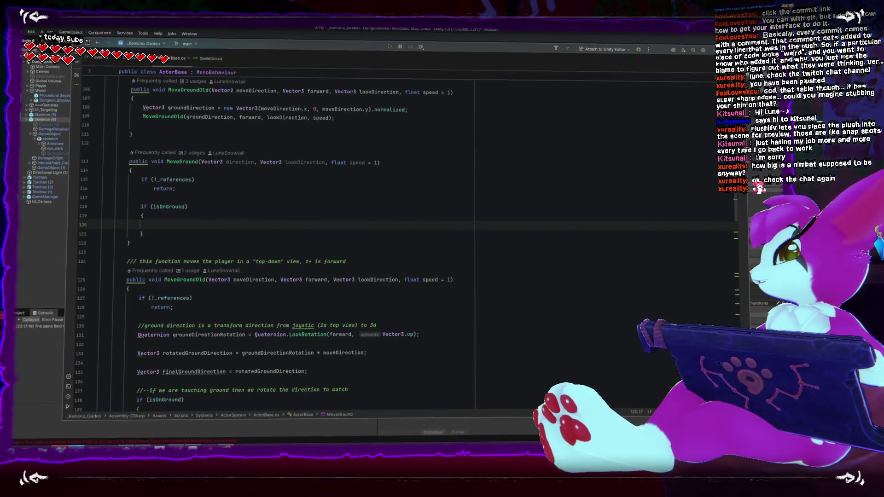
key("alt+Tab")
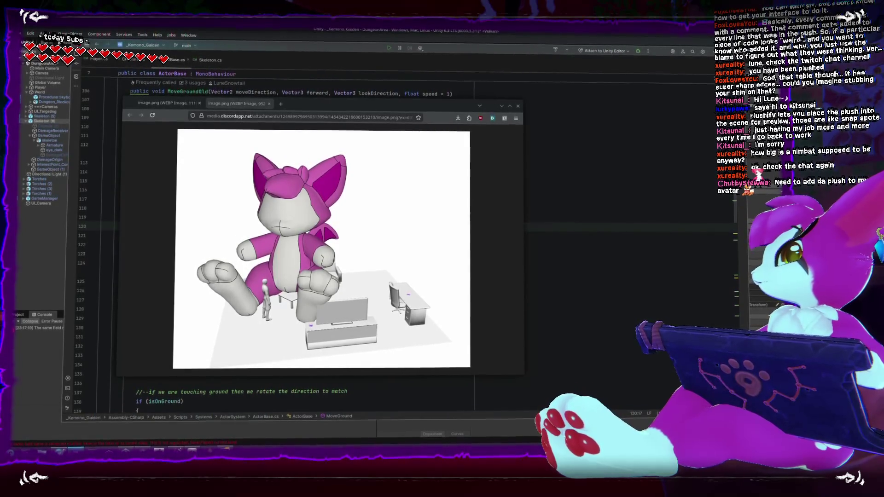
- Bring the Discord window with the Nim plushie post in front of Chrome
key("alt+Tab")
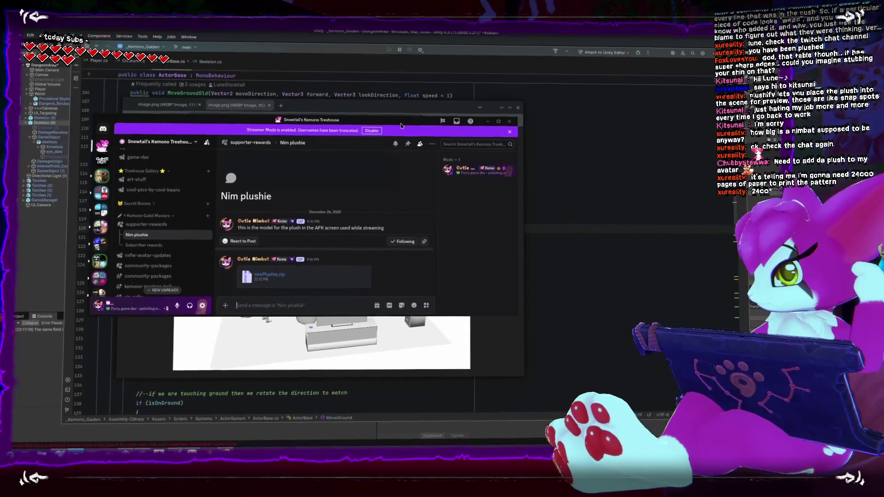
- Reposition and resize Discord, close the Chrome plush image window, and return to Rider
left_click_drag(400, 126, 368, 141)
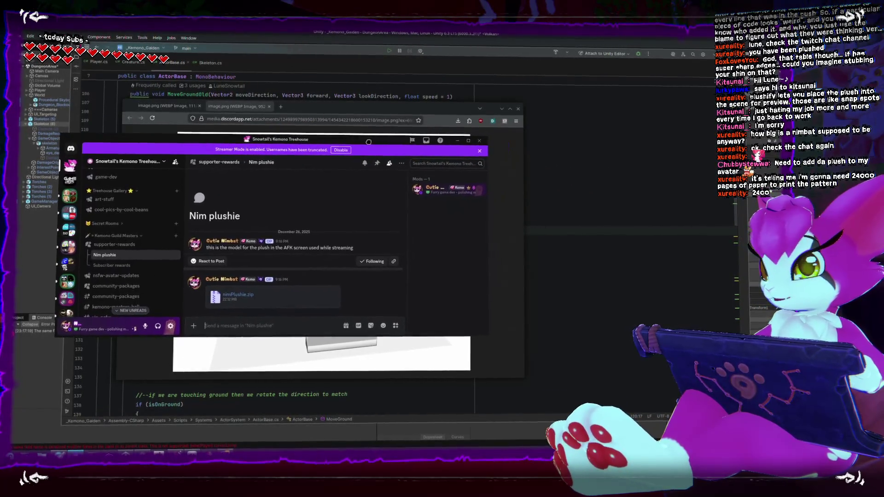
left_click_drag(487, 336, 467, 382)
left_click_drag(324, 114, 415, 121)
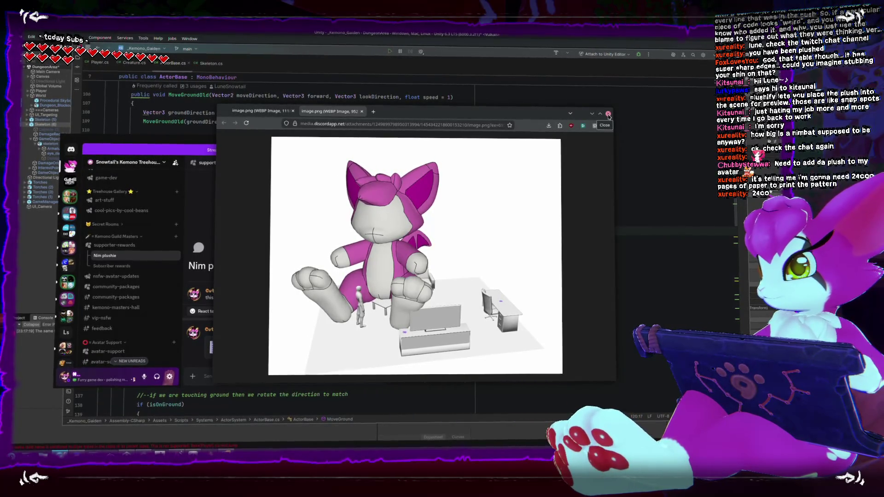
left_click(608, 114)
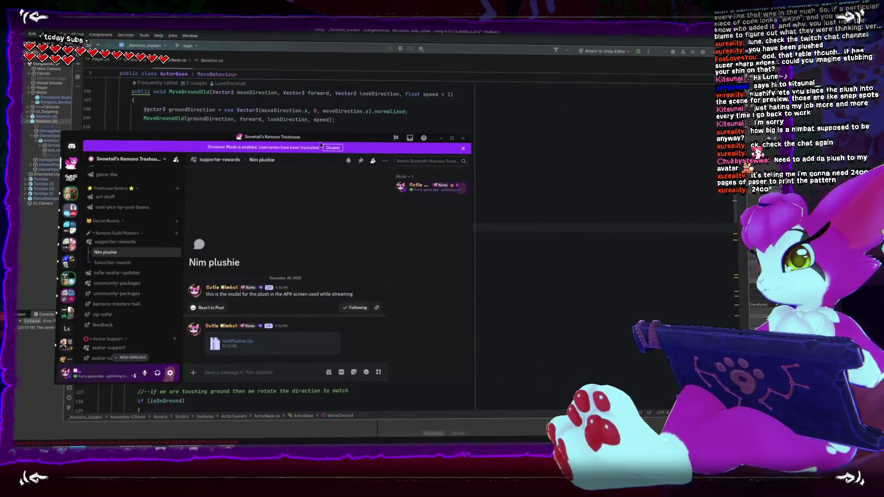
key("alt+Tab")
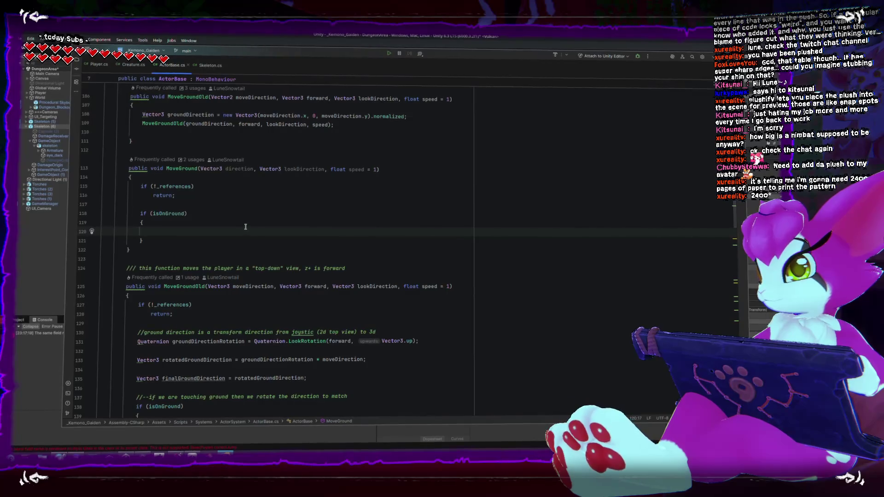
- Declare 'Vector3 groundDirection = direction;' below the _references guard
key("Up")
key("Up")
key("Up")
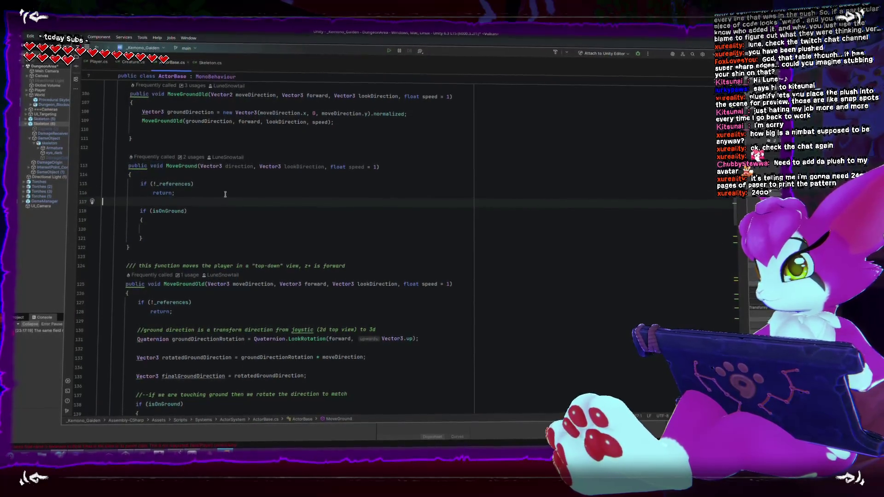
key("Return")
type("V")
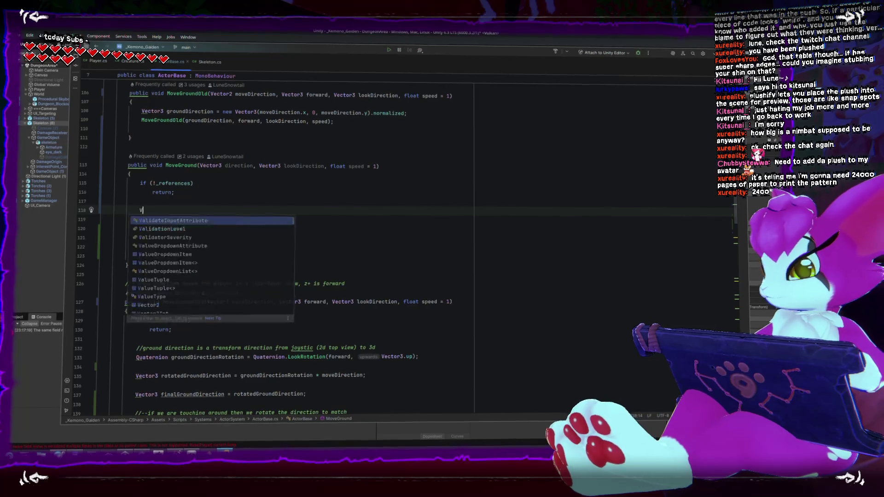
type("ector3 groundD")
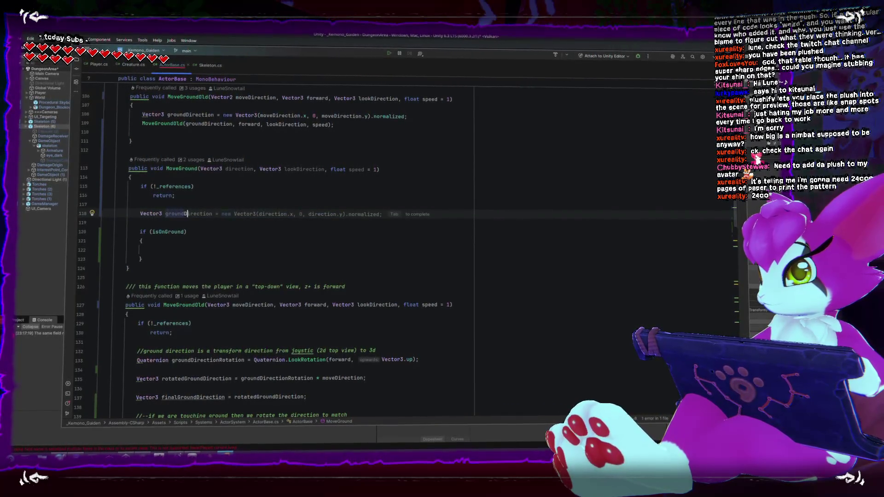
type("irection = d")
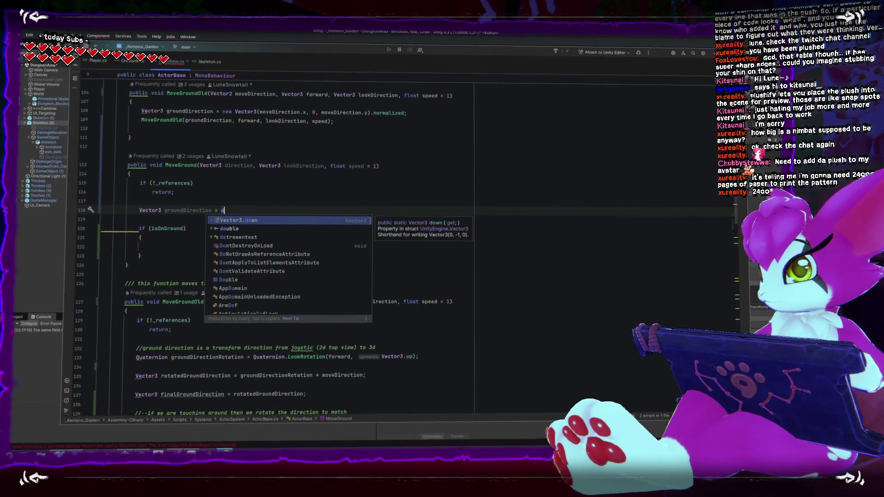
key("Down")
key("Return")
type(";")
- Inside the isOnGround block, project direction onto the plane of groundRay.hit.normal with Vector3.ProjectOnPlane
left_click(244, 223)
left_click(243, 245)
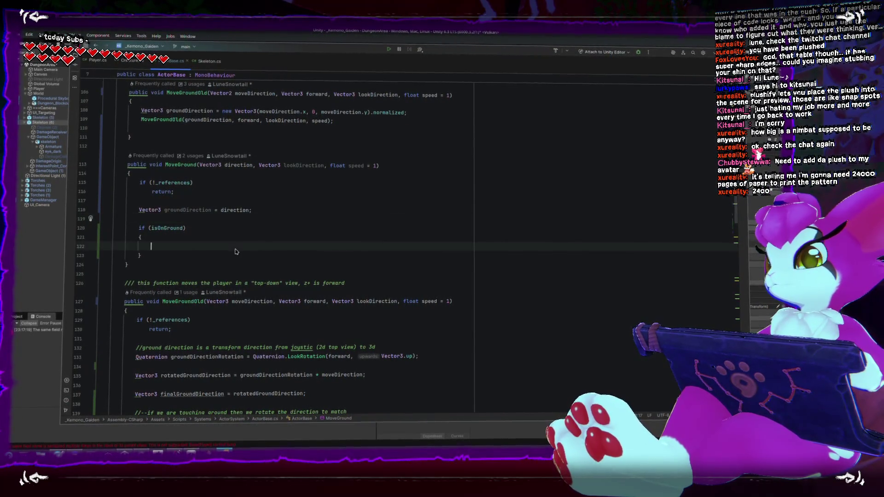
type("direction = Vector3")
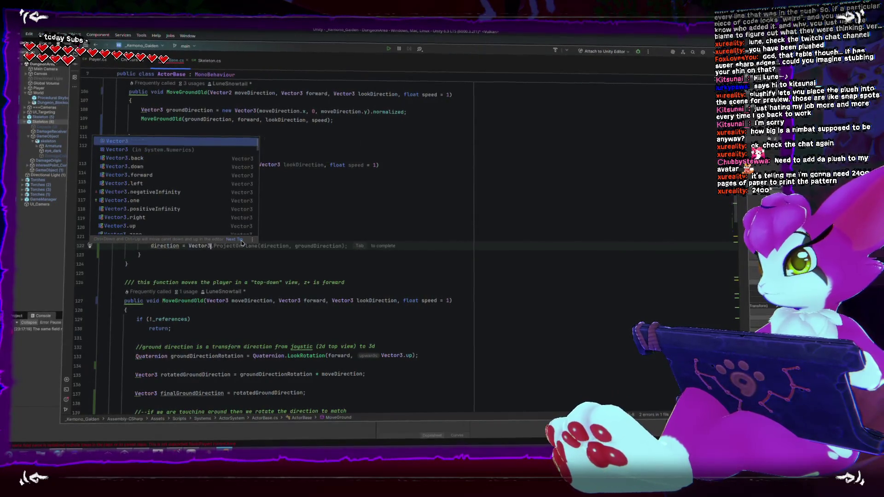
type(".Pro")
key("Return")
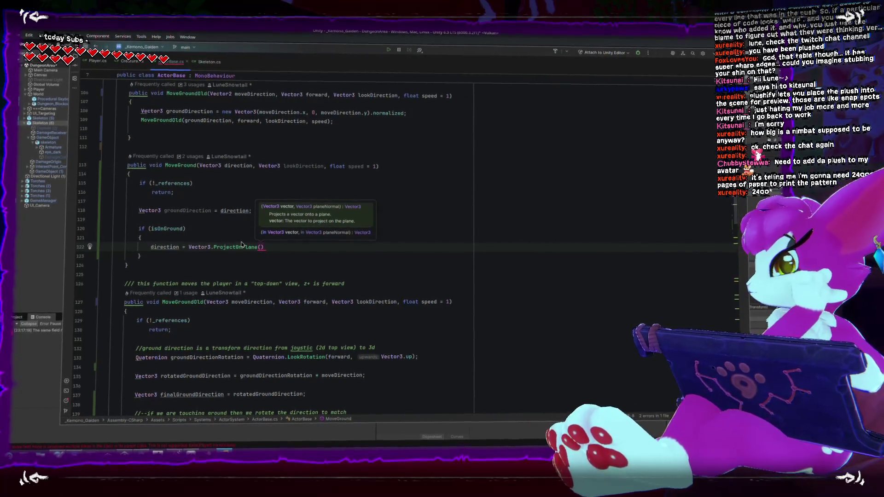
type("direction")
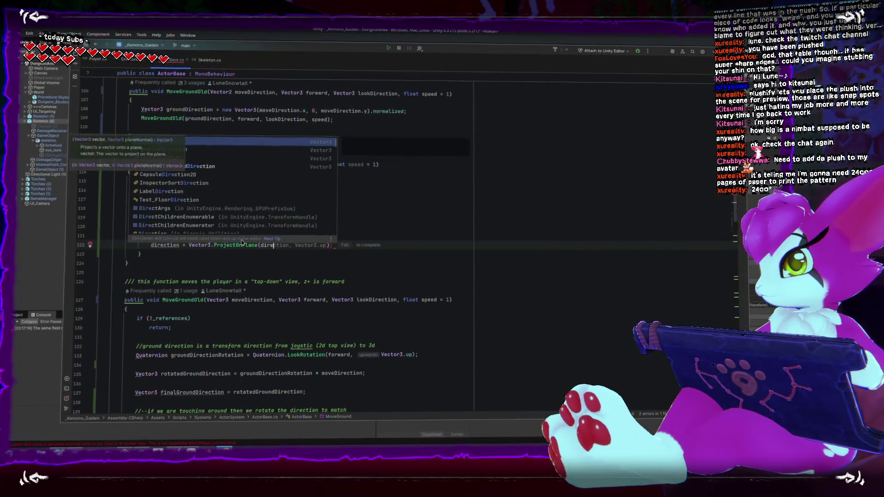
type(", ")
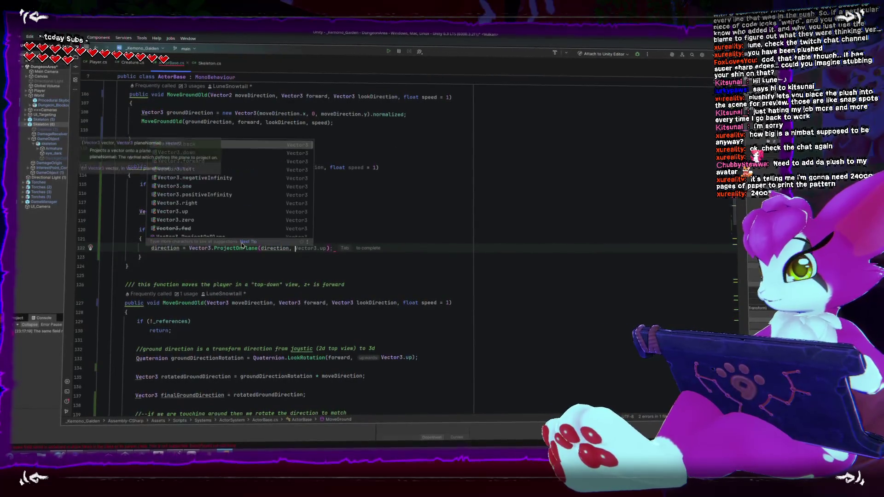
type("groundr")
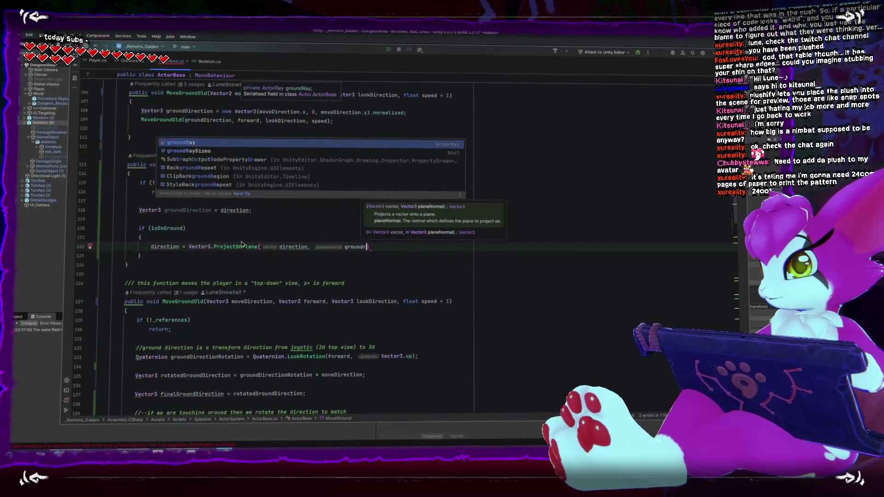
key("Return")
type(".hiot")
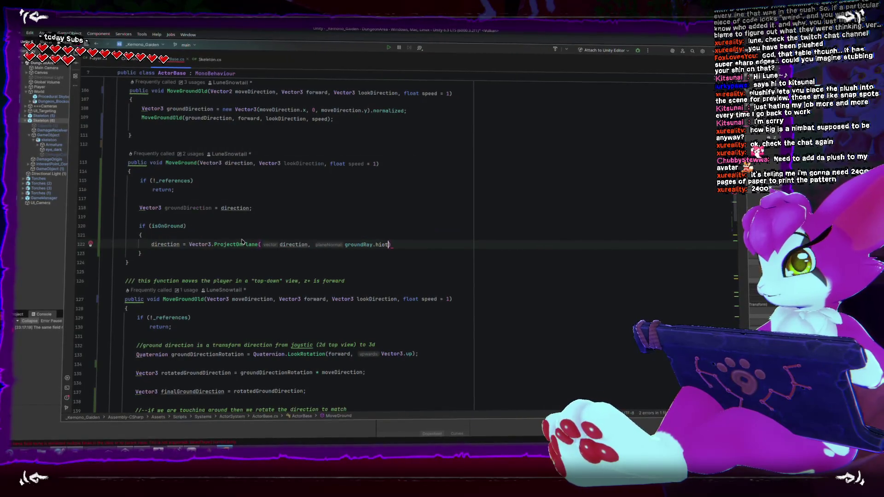
type("t.nor")
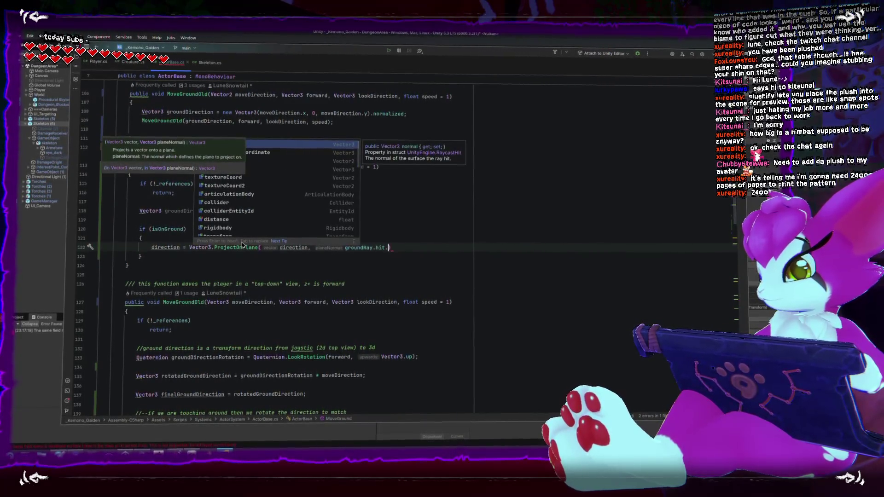
key("Return")
type(";")
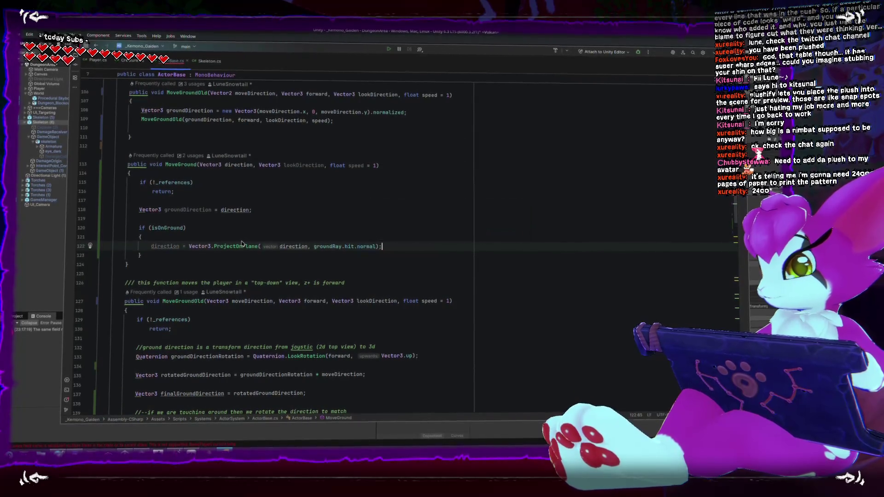
left_click(182, 255)
key("Return")
key("Return")
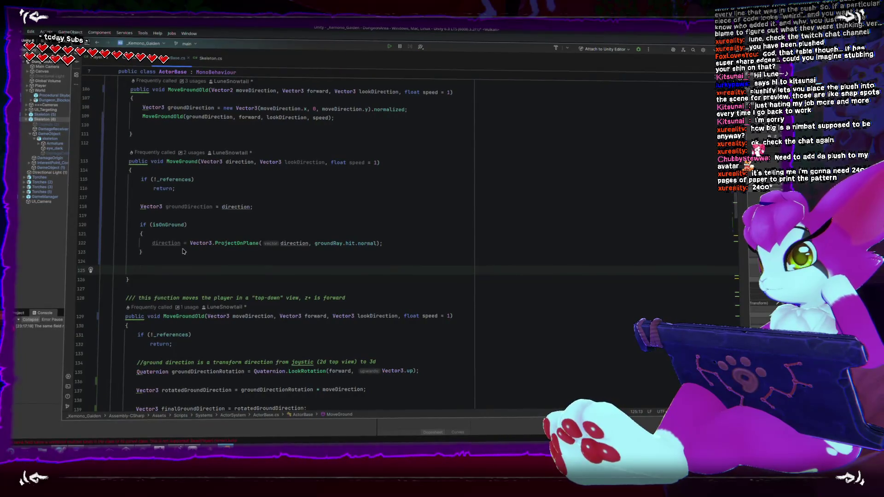
- Append .normalized to the ProjectOnPlane result on line 122 and select the finalPositon line 148
scroll(183, 251, "down", 2)
left_click(381, 191)
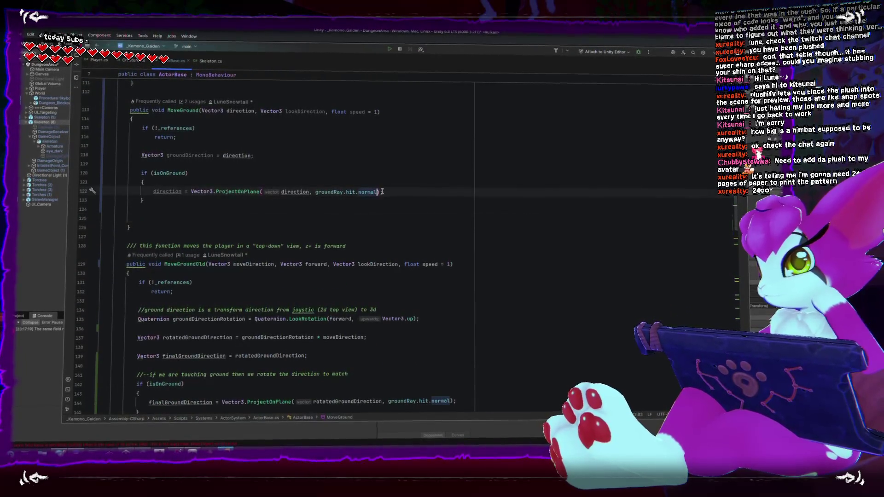
type(".normalized")
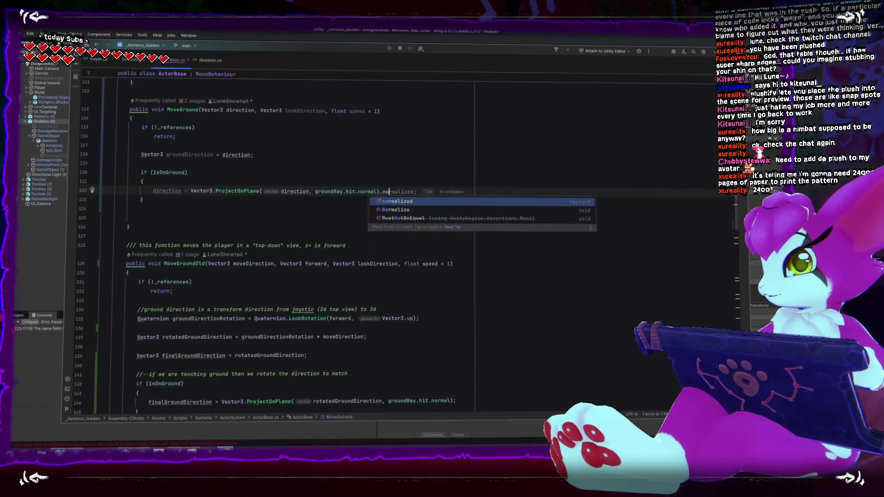
key("Return")
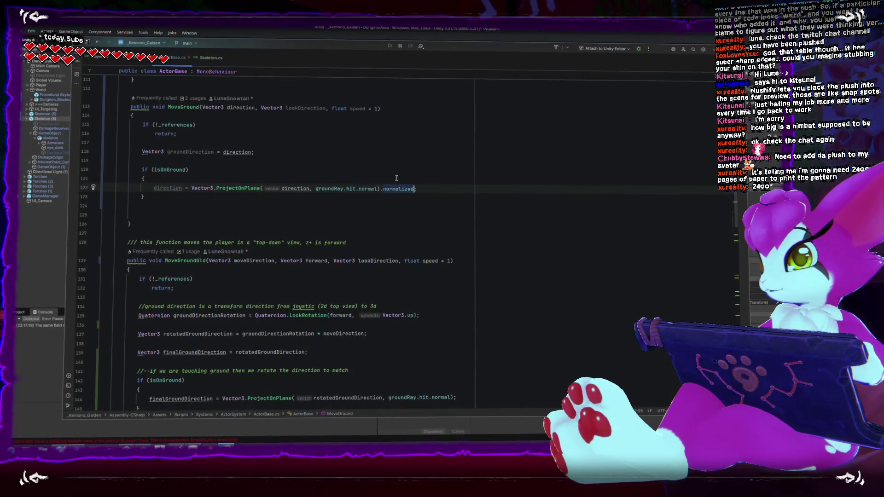
key("Down")
key("Down")
key("Down")
key("Up")
scroll(233, 246, "down", 3)
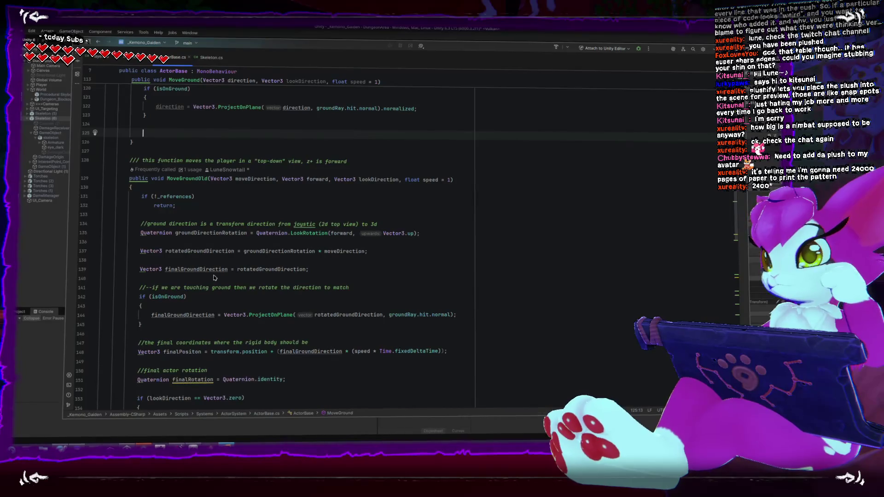
scroll(214, 278, "down", 2)
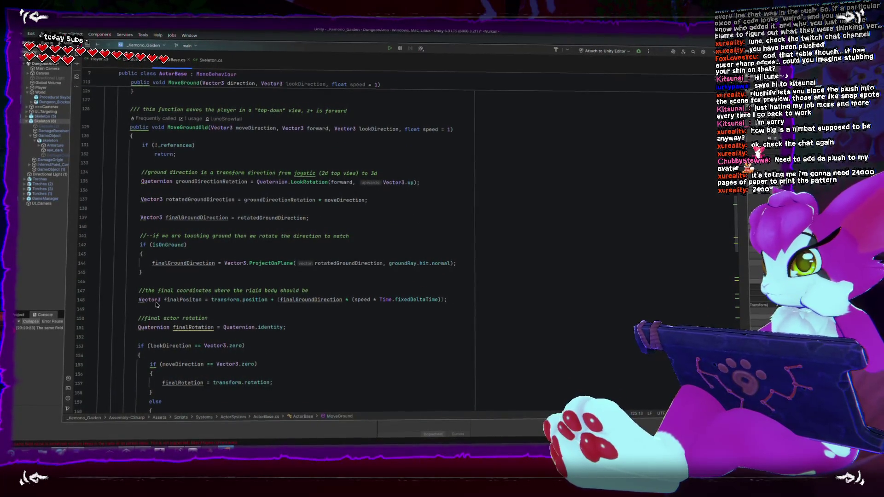
left_click_drag(138, 300, 449, 299)
key("ctrl+c")
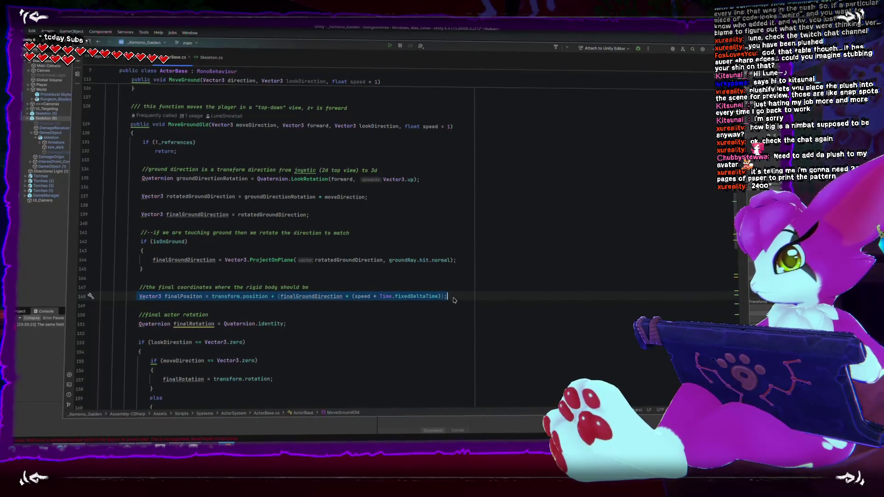
- Paste the copied finalPositon line into MoveGround after the if-block
scroll(191, 237, "up", 6)
left_click(192, 236)
key("ctrl+v")
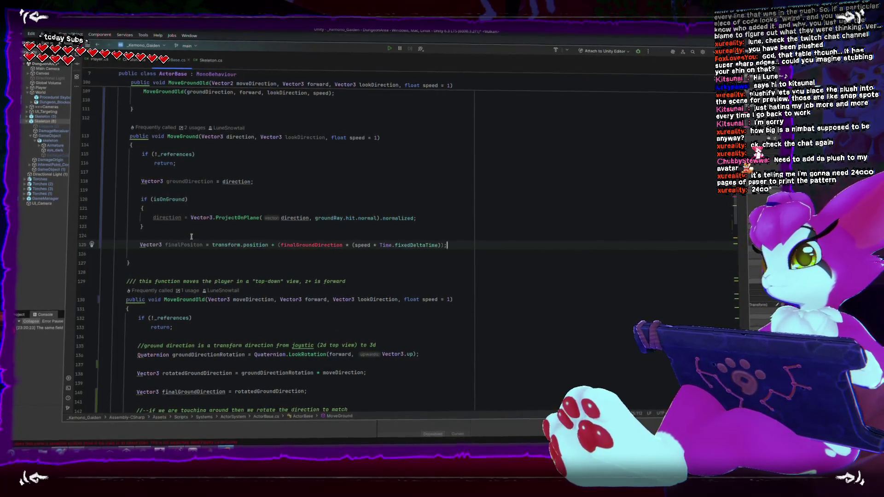
key("Return")
- Add 'groundDirection.y = 0;' right after the groundDirection declaration
key("Up")
key("Up")
key("Up")
key("Return")
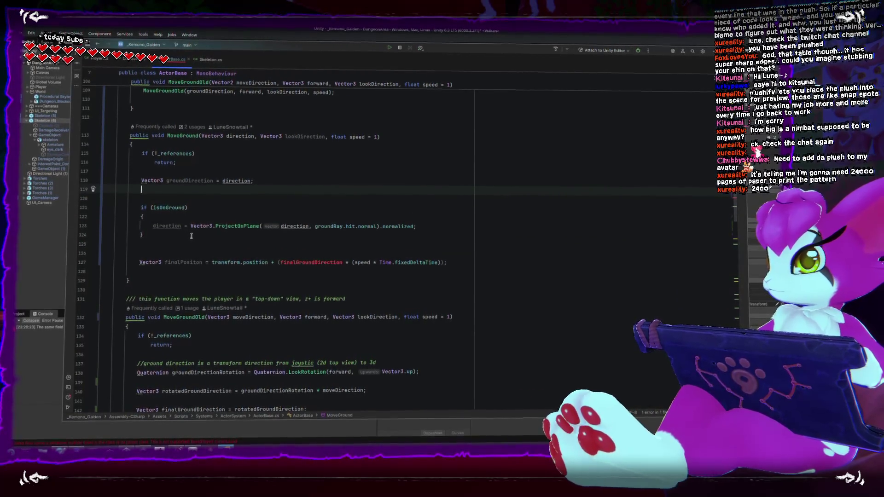
type("ground")
key("Tab")
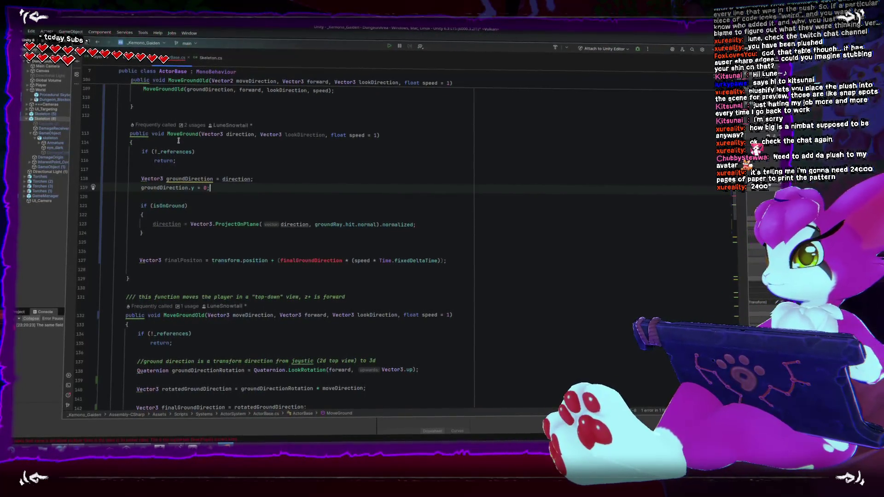
key("Down")
key("Down")
key("Down")
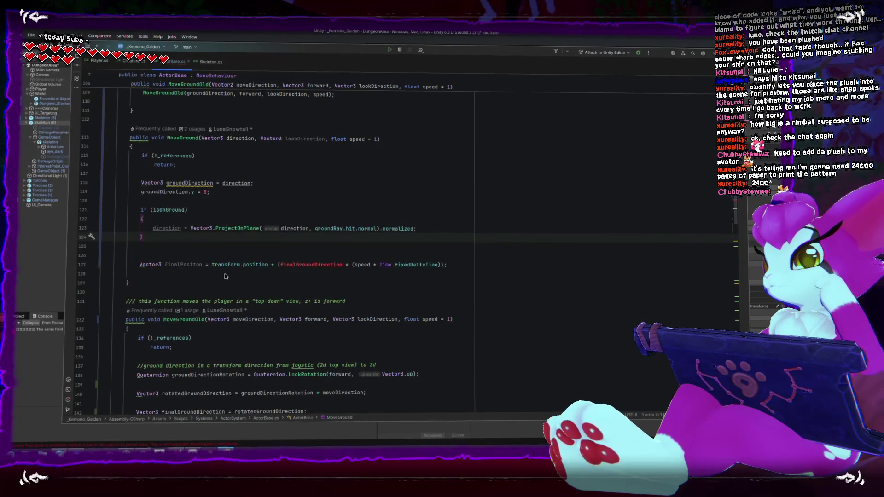
- Store the projection in groundDirection on line 123 and use groundDirection in finalPositon
double_click(167, 228)
double_click(190, 180)
key("ctrl+c")
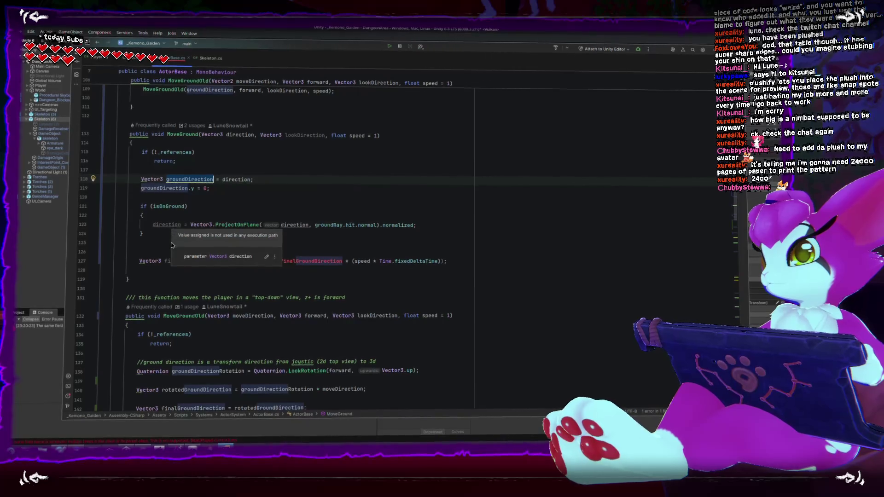
double_click(165, 226)
key("ctrl+v")
left_click(239, 241)
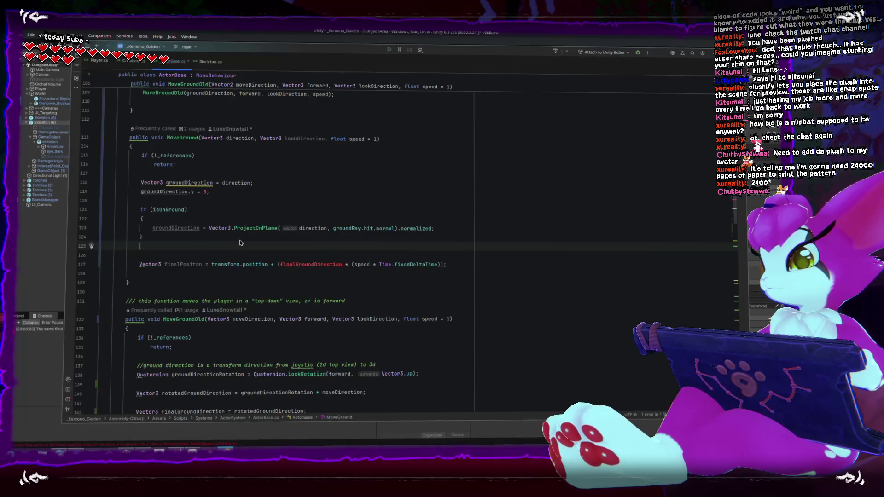
double_click(292, 265)
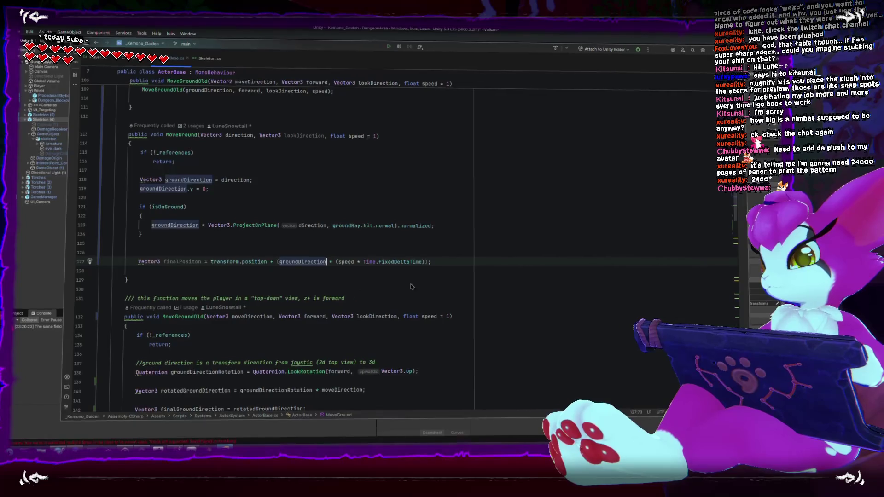
scroll(411, 287, "down", 7)
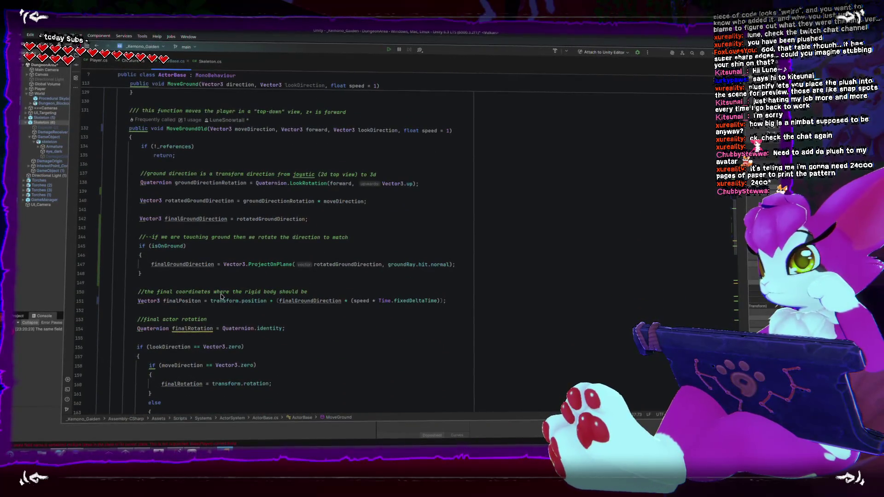
scroll(220, 295, "up", 1)
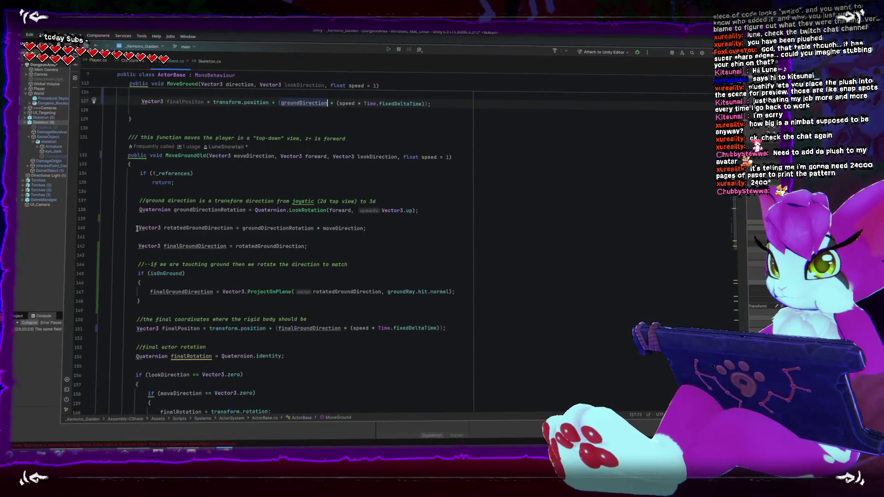
key("alt+Tab")
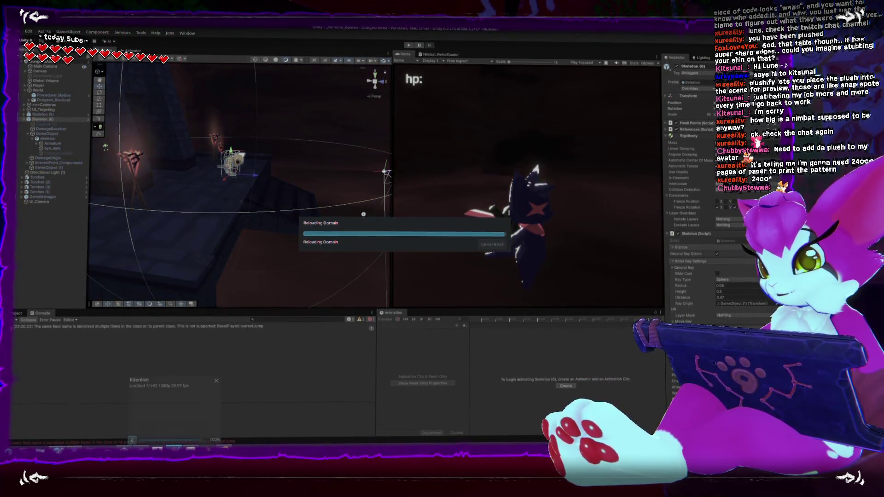
left_click(175, 449)
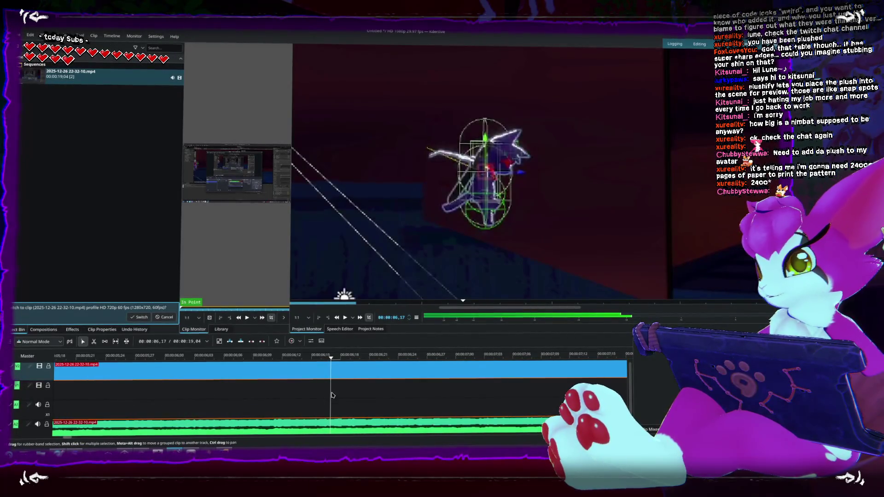
mouse_move(336, 362)
left_mouse_down()
mouse_move(192, 359)
mouse_move(395, 368)
mouse_move(406, 376)
mouse_move(276, 369)
mouse_move(459, 389)
mouse_move(213, 370)
mouse_move(377, 371)
mouse_move(273, 368)
left_mouse_up()
scroll(458, 231, "down", 2)
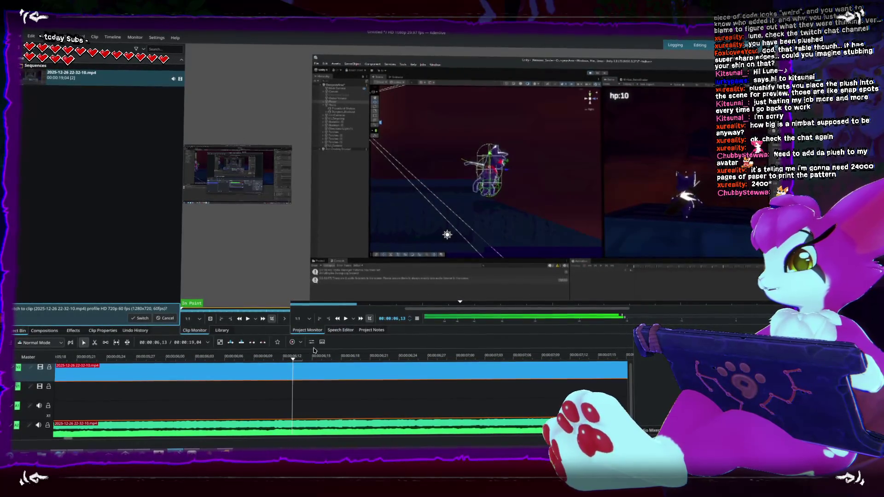
left_click_drag(317, 361, 408, 359)
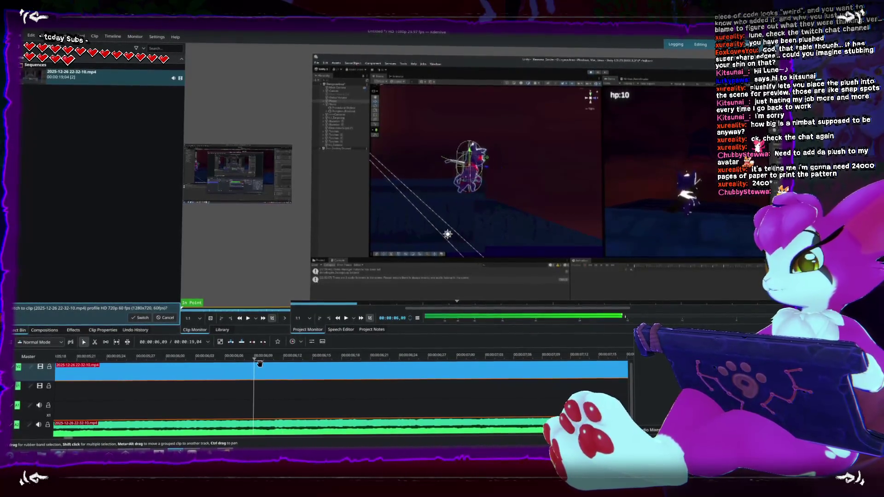
key("alt+Tab")
key("alt+Tab")
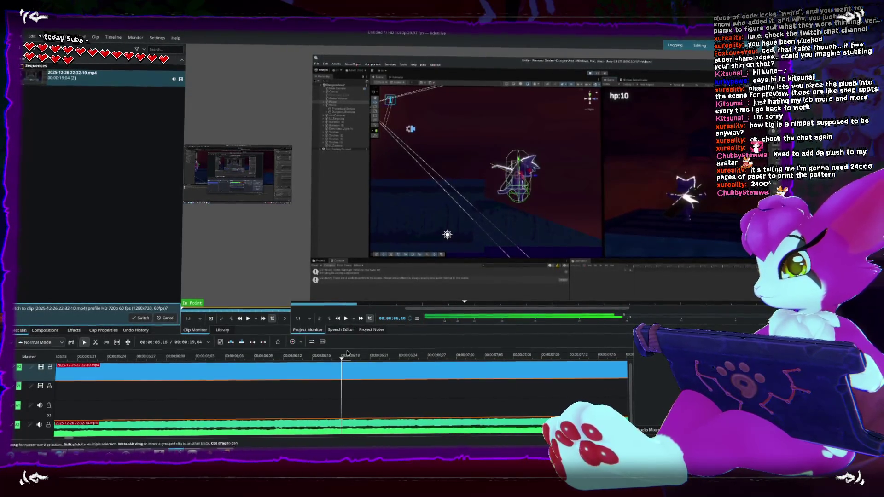
left_click_drag(310, 359, 276, 361)
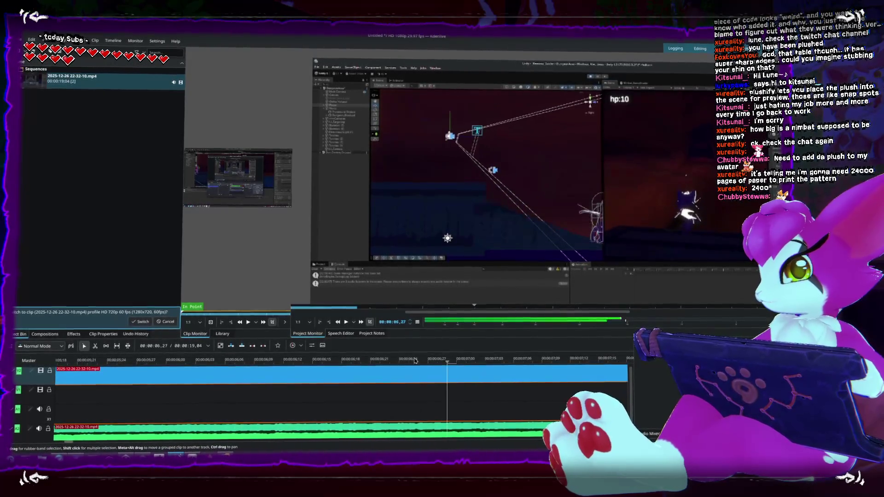
left_click(292, 359)
left_click(370, 360)
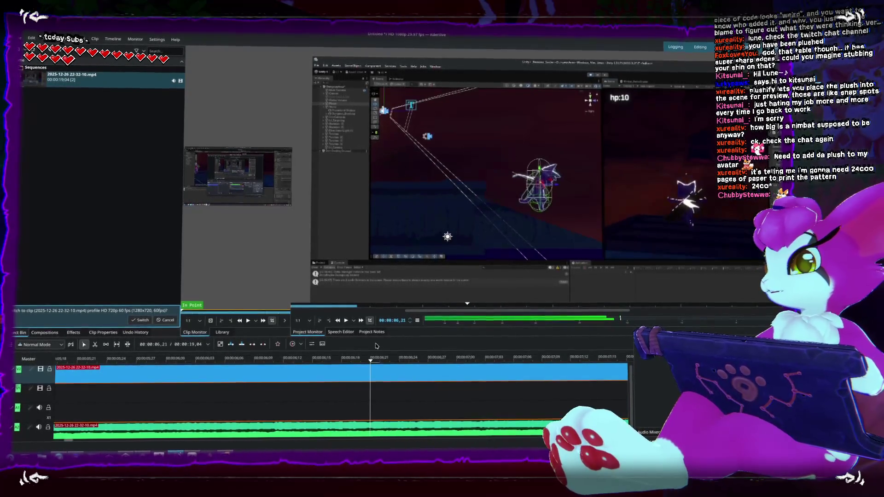
key("alt+Tab")
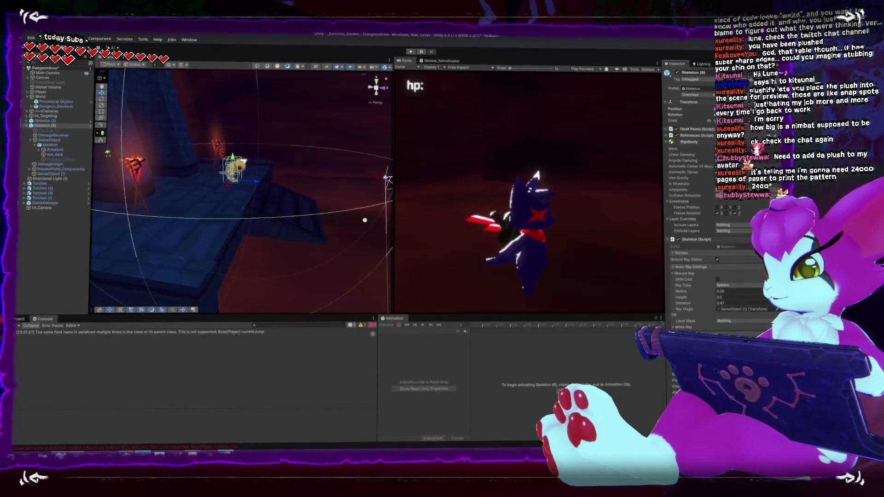
- Move the two Vector2 MoveGroundOld overloads to just below MoveGround
key("alt+Tab")
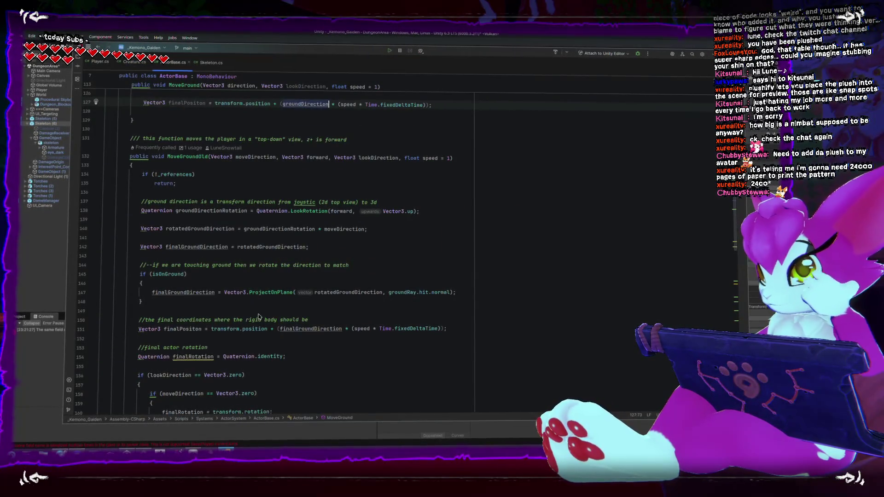
scroll(258, 317, "up", 7)
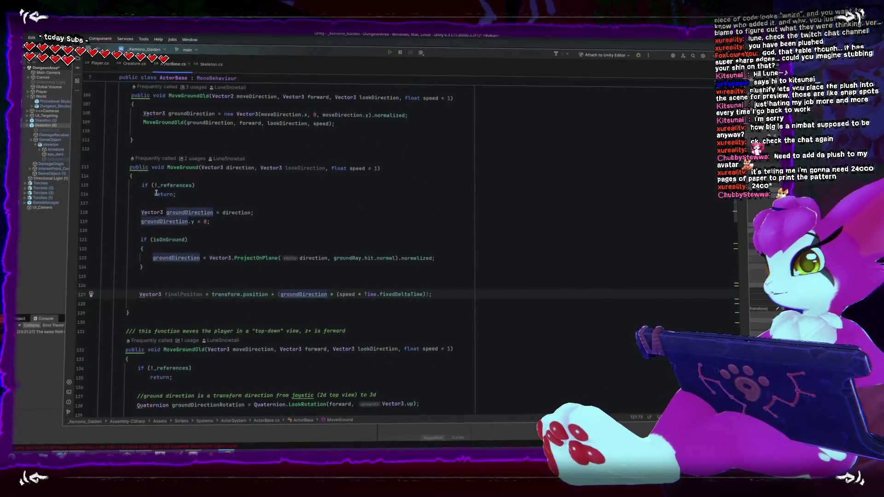
scroll(155, 193, "up", 3)
mouse_move(144, 230)
left_mouse_down()
mouse_move(103, 174)
mouse_move(89, 120)
left_mouse_up()
key("Delete")
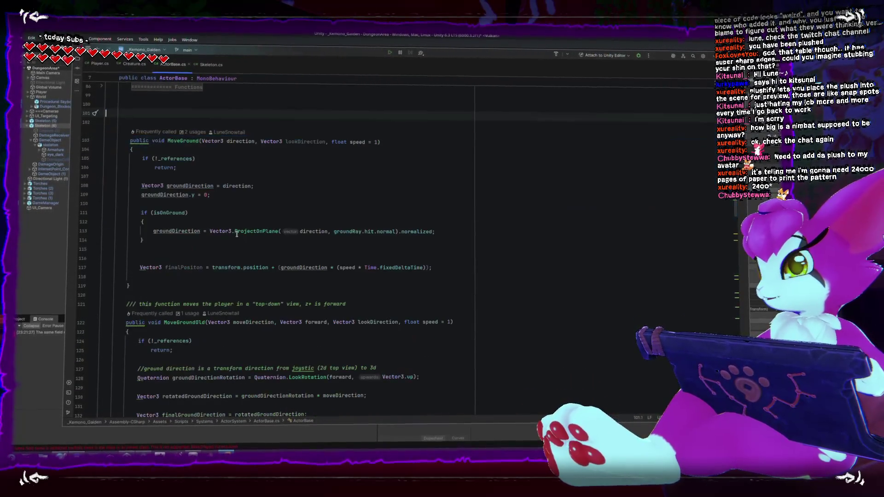
left_click(168, 279)
key("Return")
key("ctrl+v")
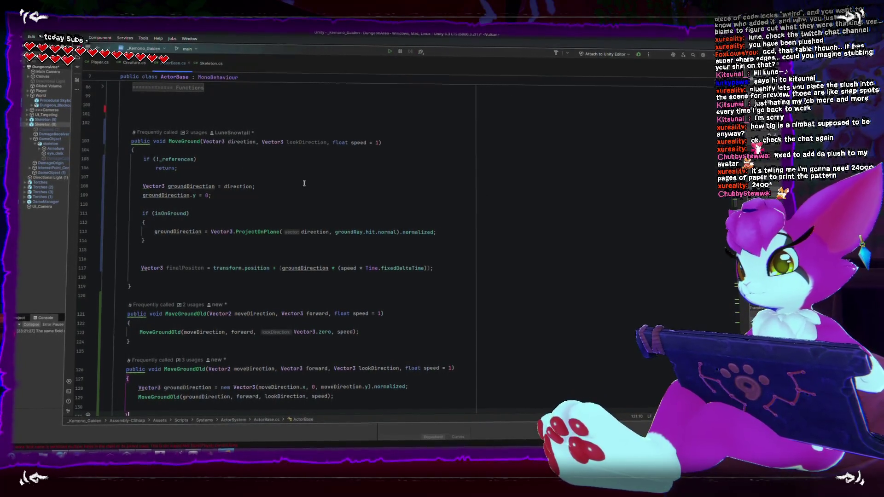
- Remove the blank lines around finalPositon and copy the Quaternion groundDirectionRotation statement
left_click(328, 275)
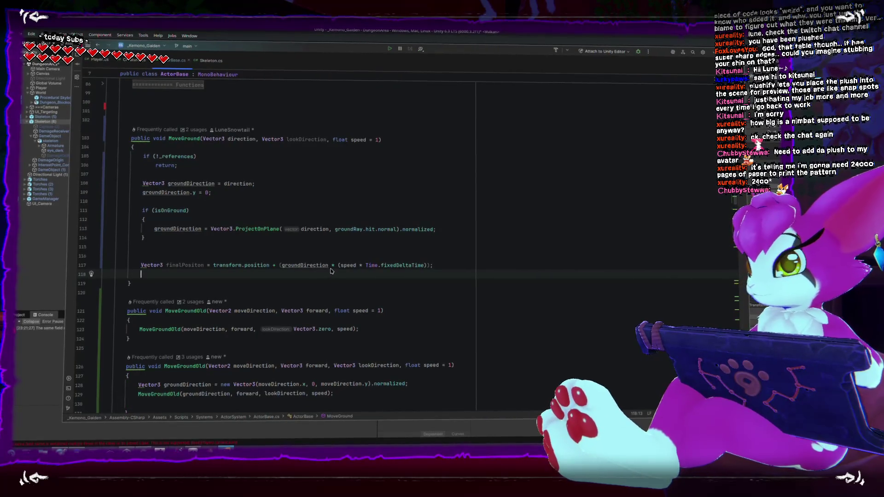
key("BackSpace")
key("Up")
key("Up")
key("Delete")
scroll(366, 281, "down", 1)
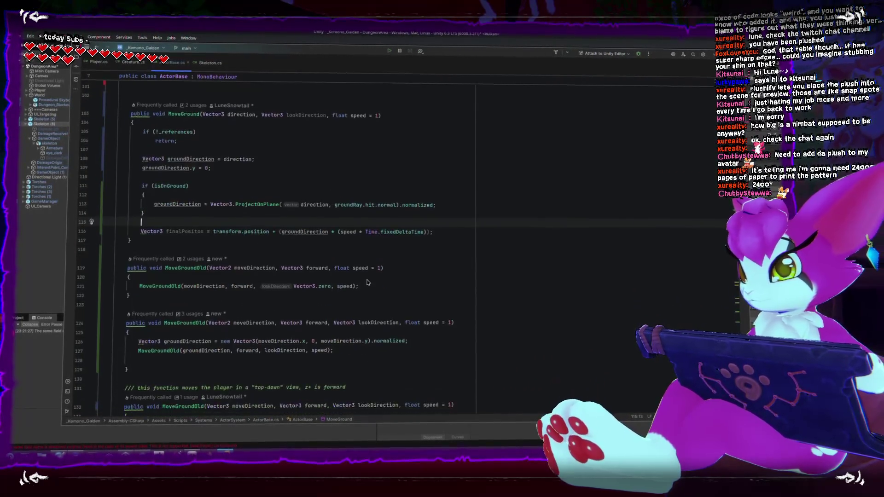
scroll(366, 282, "down", 3)
scroll(355, 291, "down", 6)
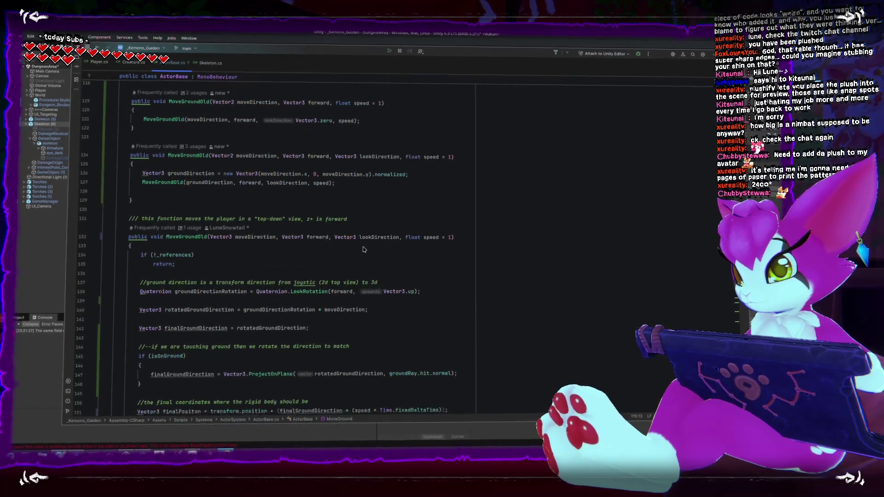
scroll(362, 245, "down", 1)
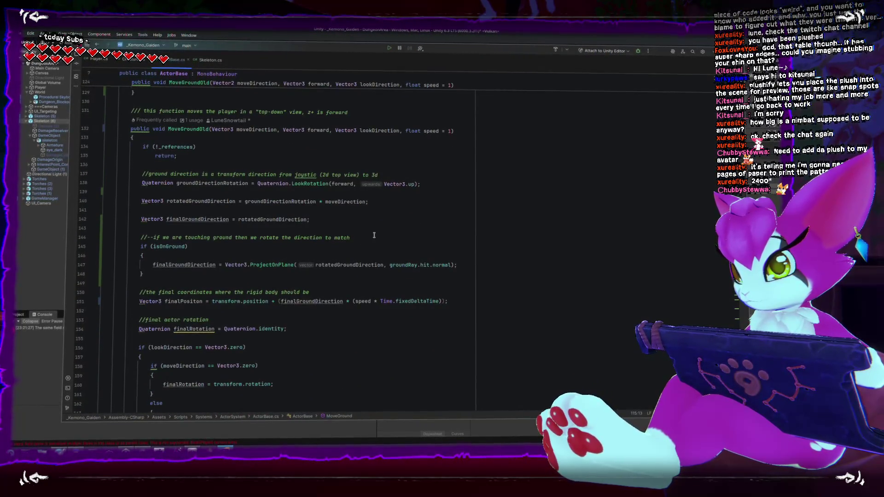
mouse_move(141, 184)
left_mouse_down()
mouse_move(467, 187)
mouse_move(425, 187)
left_mouse_up()
scroll(425, 188, "up", 9)
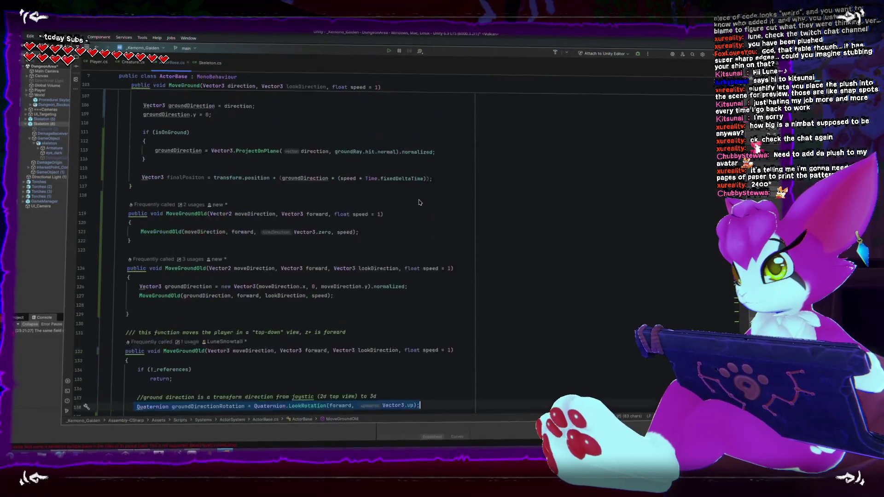
scroll(420, 203, "up", 4)
left_click(485, 301)
left_click(477, 320)
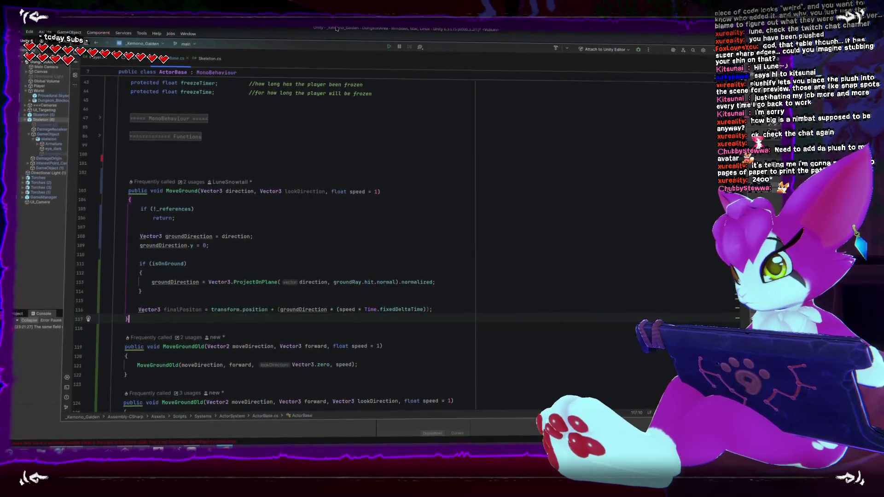
- End MoveGround with 'Quaternion rotation = Quaternion.LookRotation(lookDirection, Vector3.up);'
key("Return")
key("Tab")
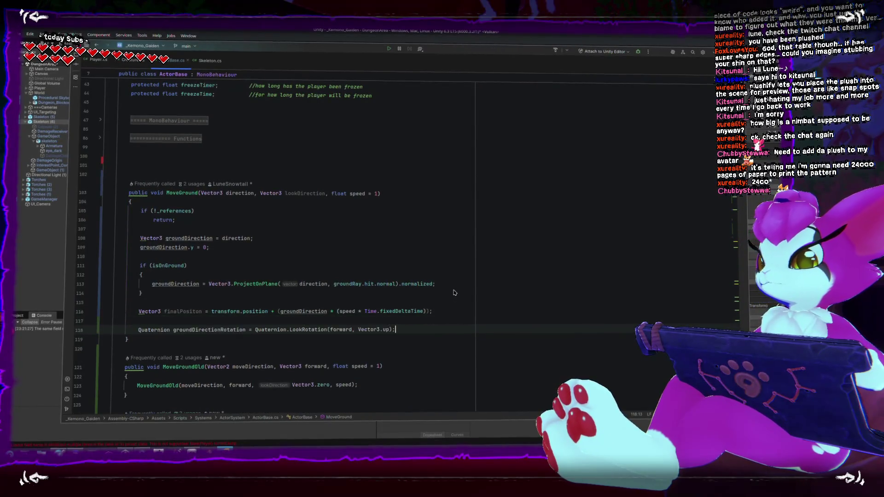
double_click(209, 328)
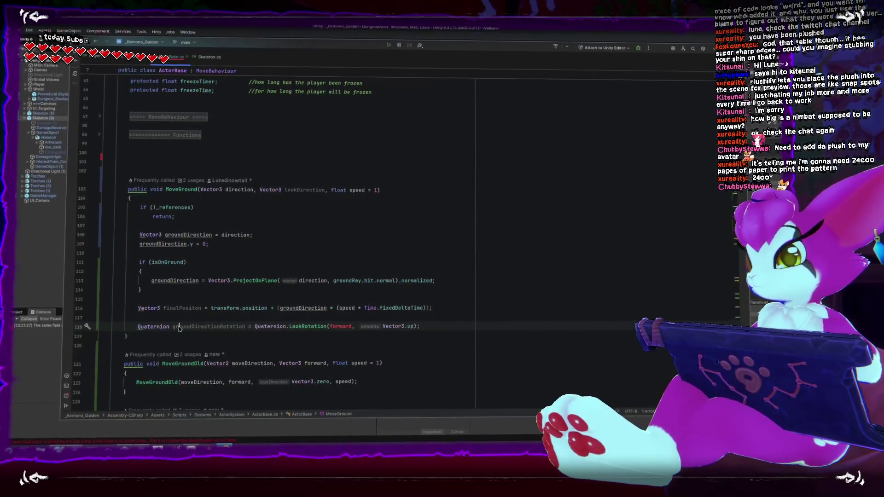
type("ation")
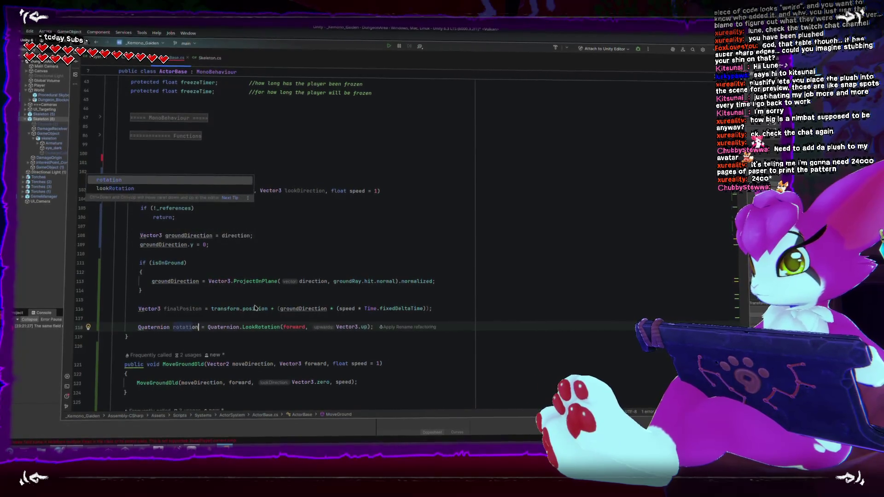
double_click(303, 193)
key("ctrl+c")
double_click(289, 325)
key("ctrl+v")
left_click(426, 349)
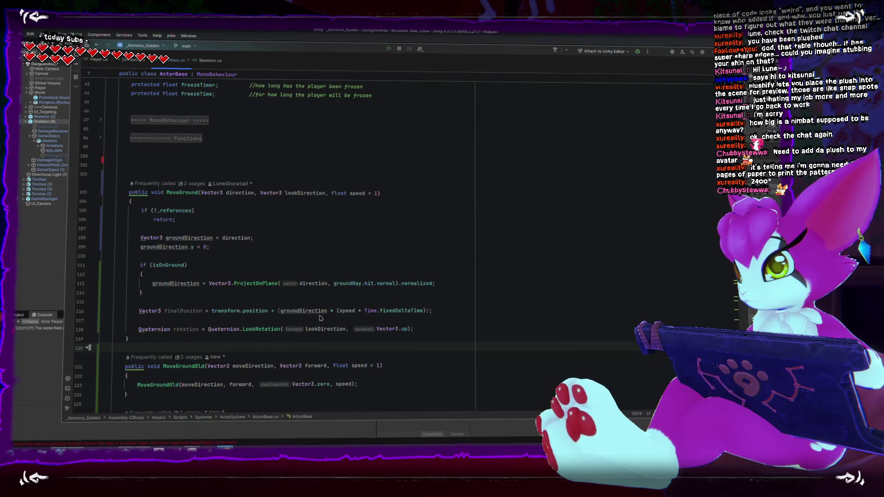
- Add the comment '//-project direction into ground' above the isOnGround check
left_click(247, 248)
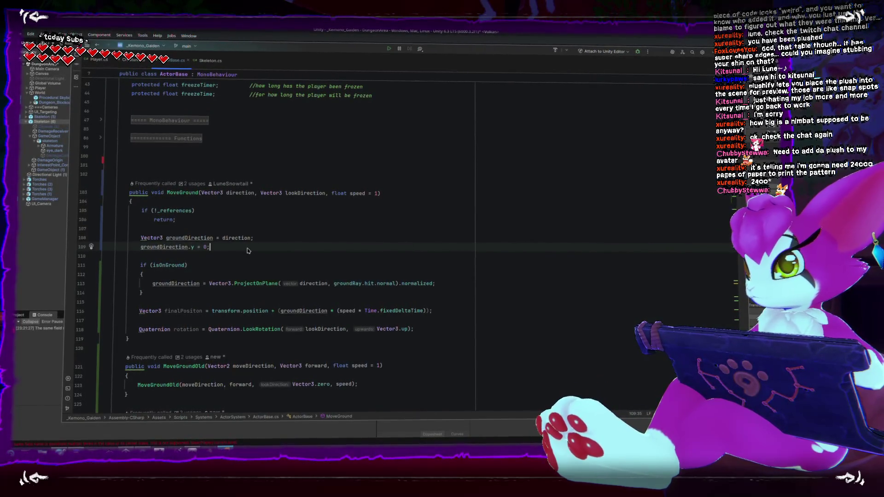
key("Return")
key("Return")
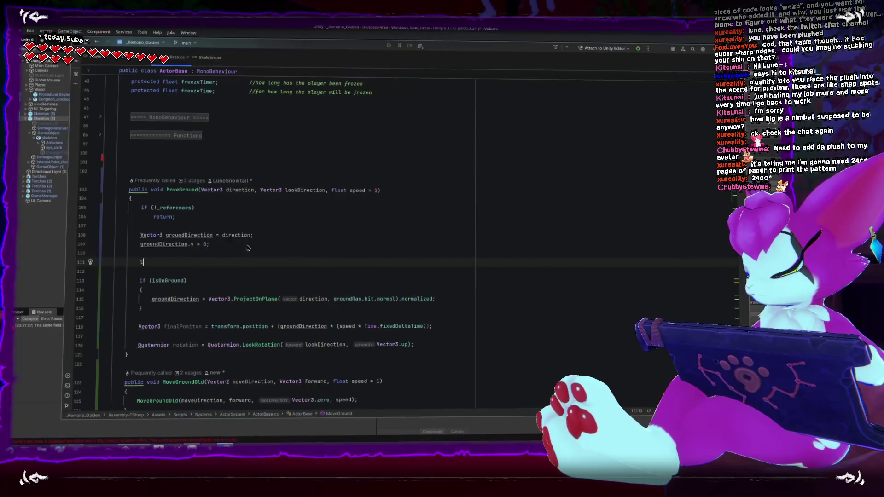
type("look")
key("ctrl+BackSpace")
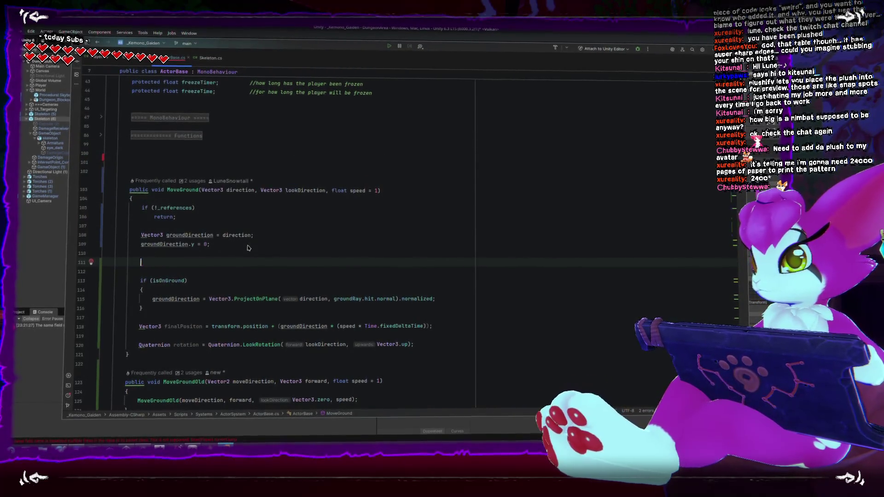
key("Down")
key("Down")
key("Up")
key("BackSpace")
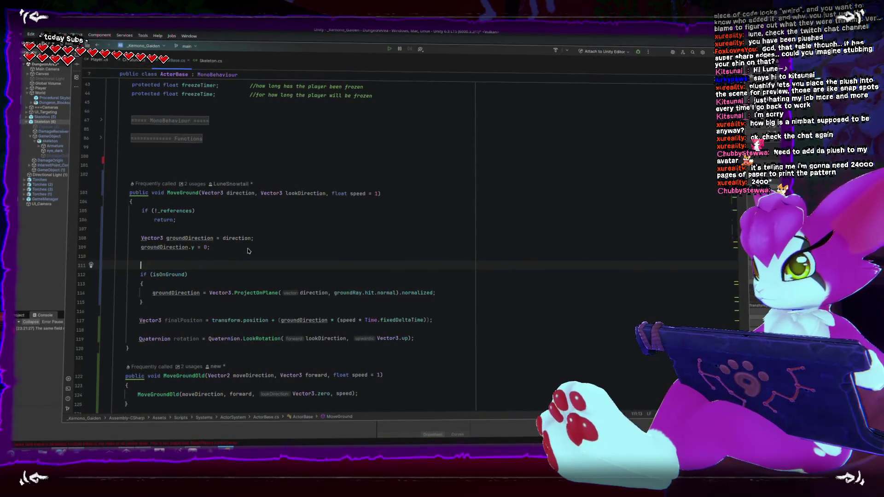
type("-project d")
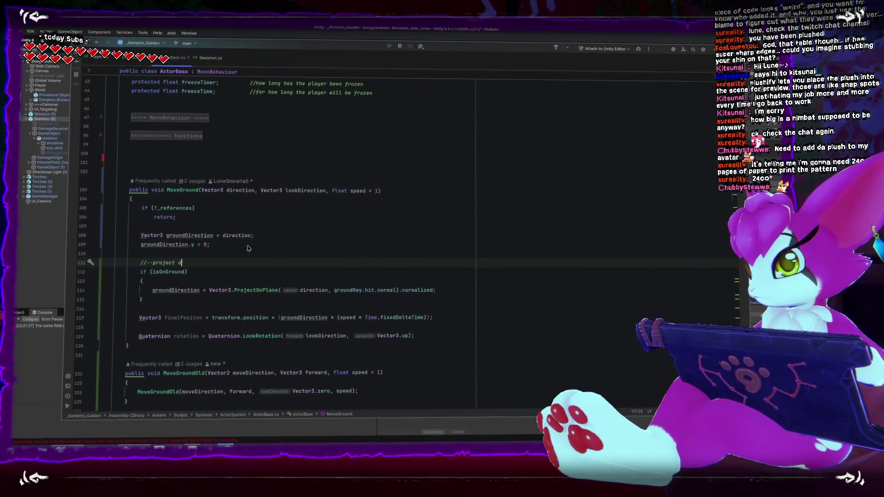
type("irection into ground")
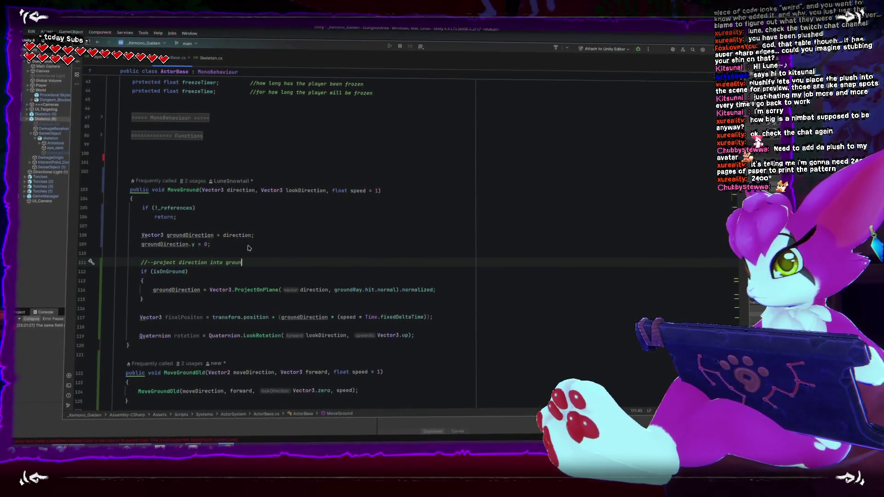
- Add the note '/TO DO, another move function here instead if not in ground;' below the ground check
key("Home")
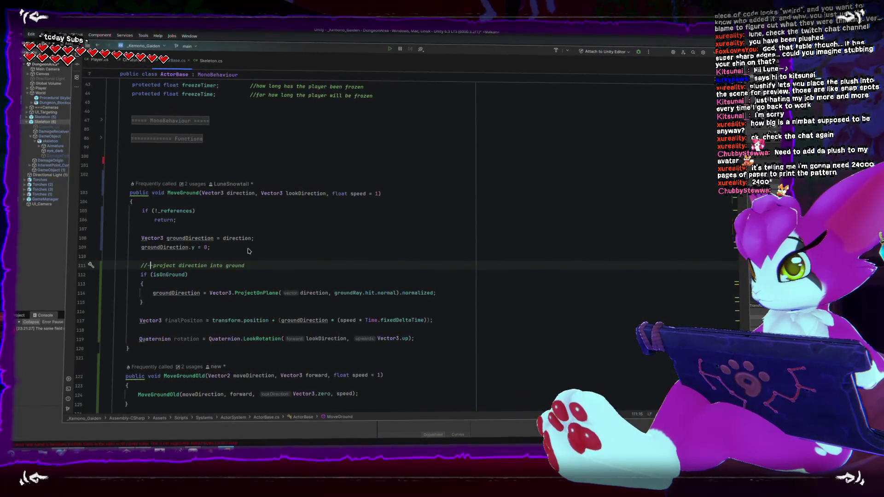
key("Down")
key("Up")
key("Down")
key("Down")
key("Down")
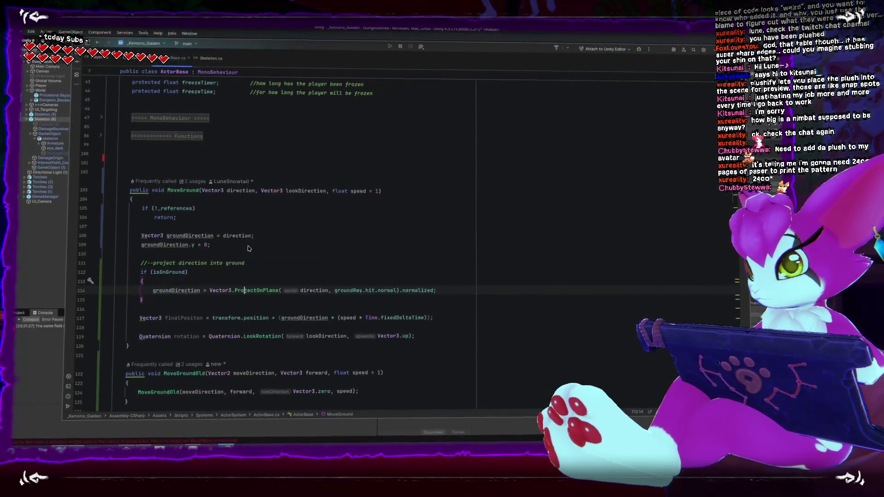
key("Return")
type("/TO DO, ")
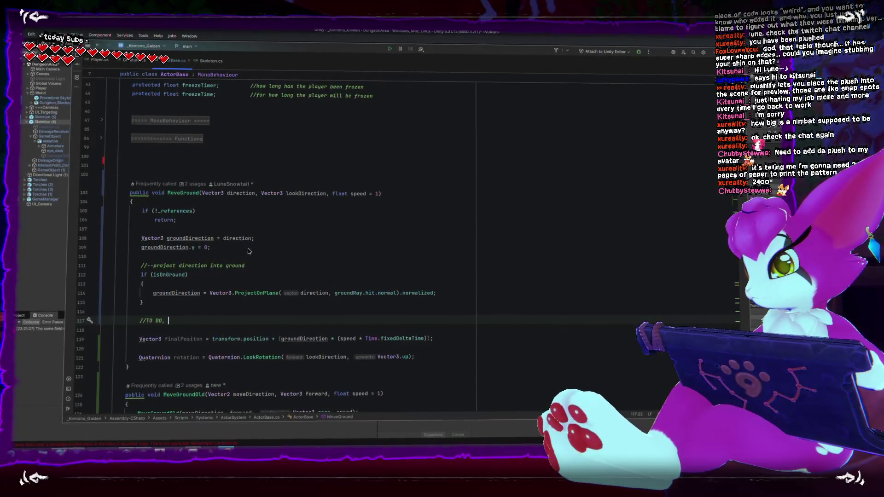
type("have another mov")
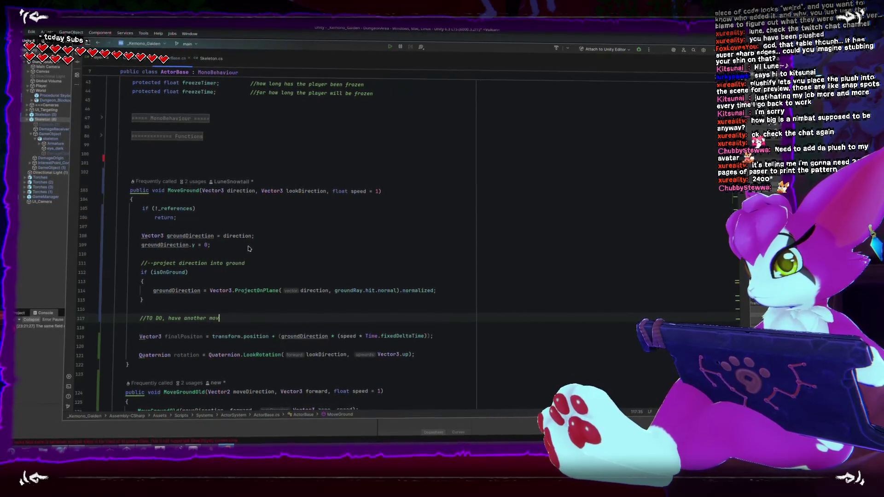
key("BackSpace")
key("BackSpace")
key("BackSpace")
key("BackSpace")
type(", mo")
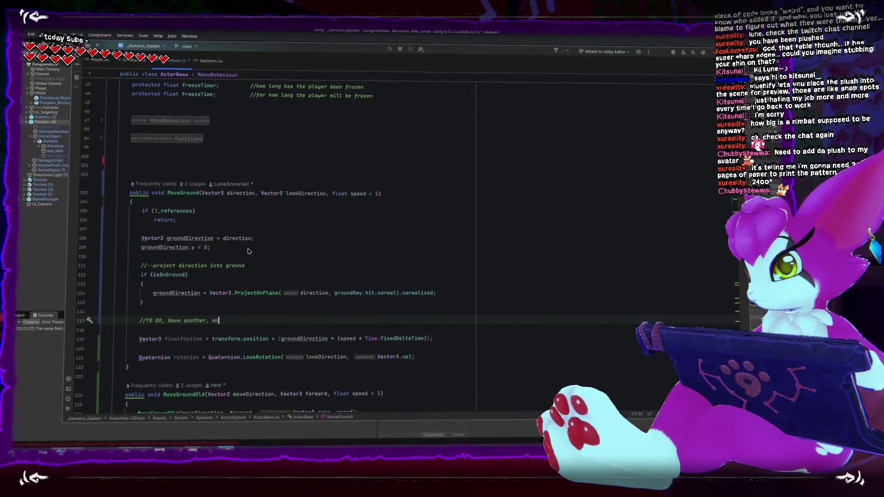
type("r move function")
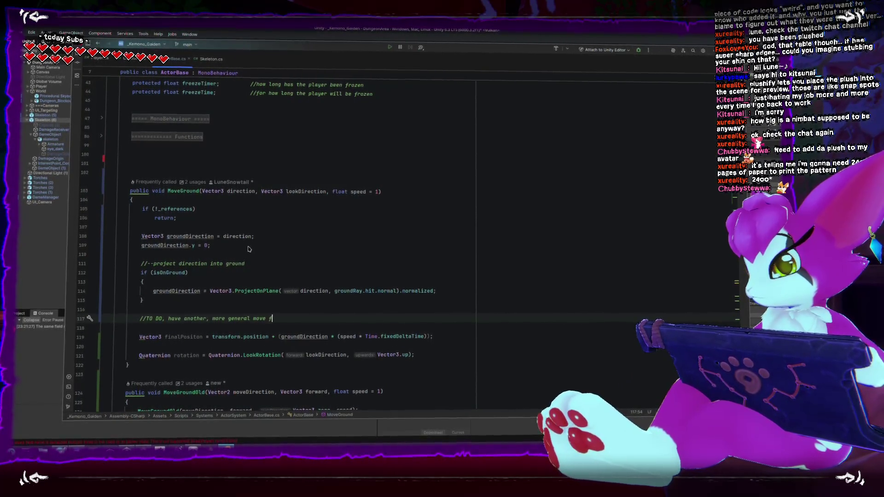
key("BackSpace")
key("BackSpace")
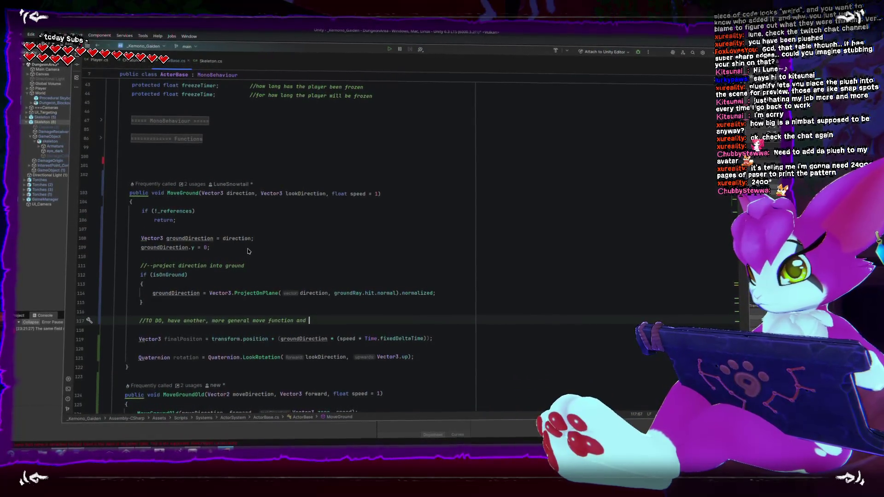
type("one here ")
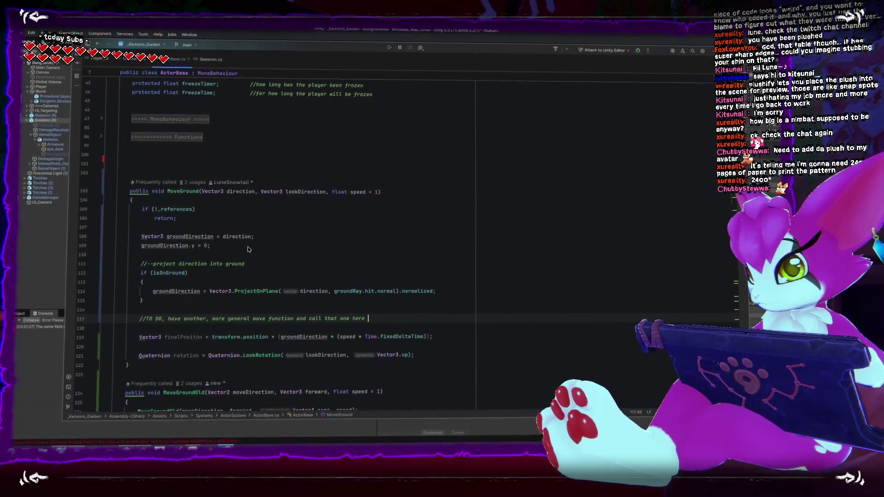
type("instead if not in ground;")
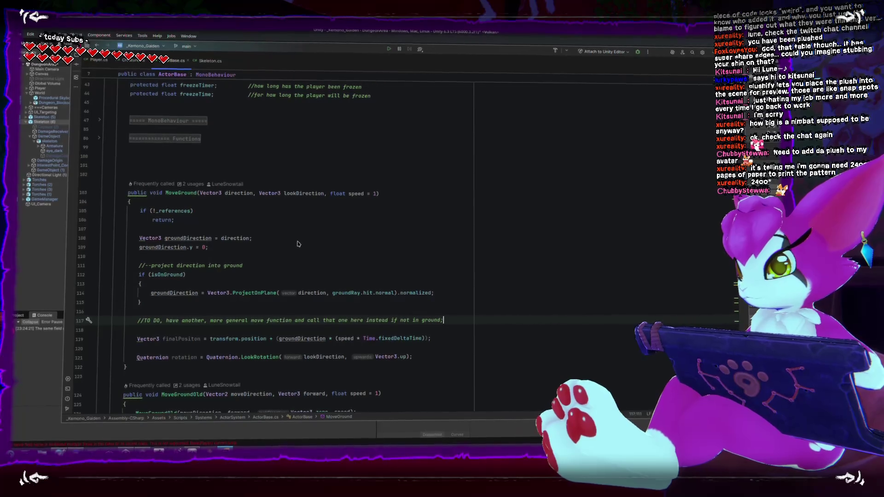
scroll(311, 304, "down", 2)
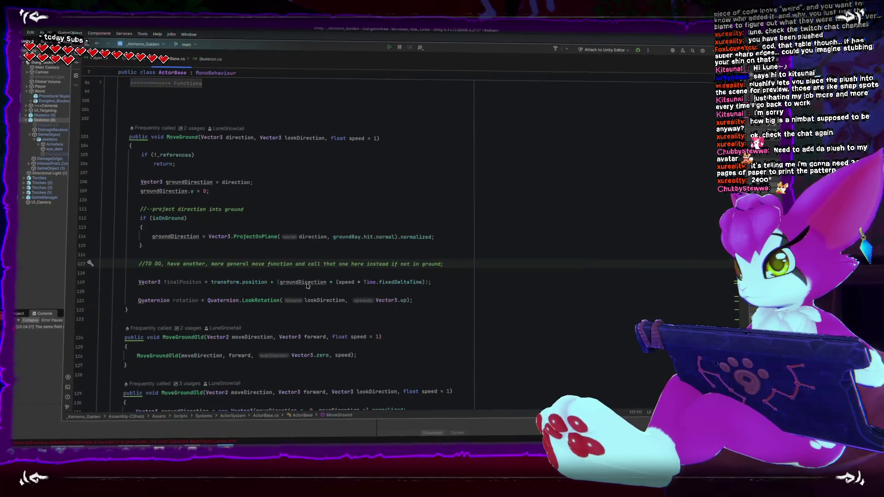
- Add the comment '//calculate the final desired position of the player' above finalPositon
left_click(349, 247)
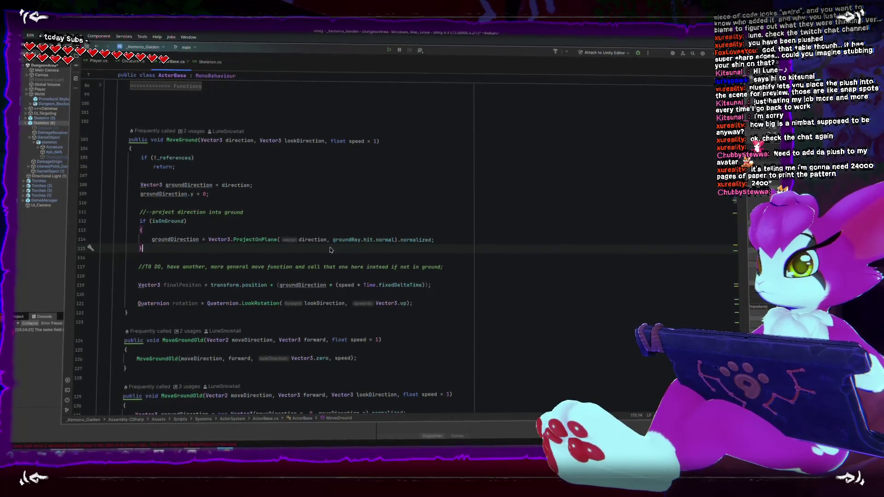
key("Up")
key("Up")
key("Up")
key("Return")
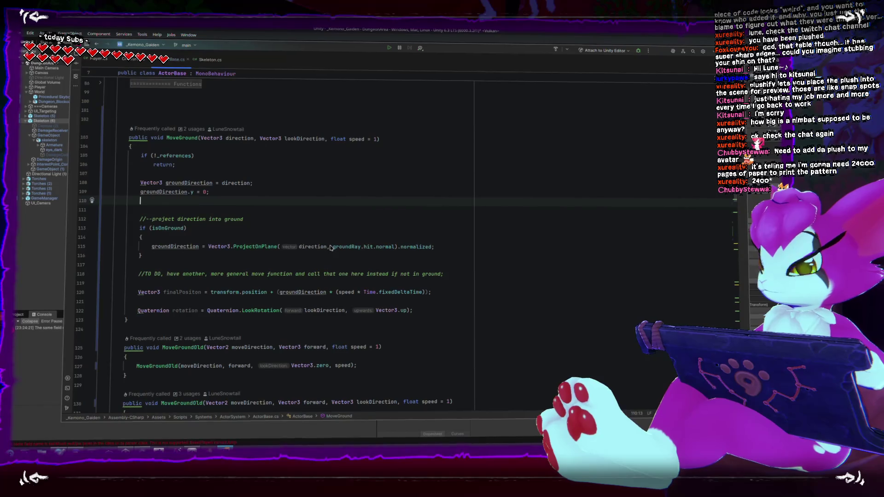
key("ctrl+z")
key("Down")
key("Down")
key("Down")
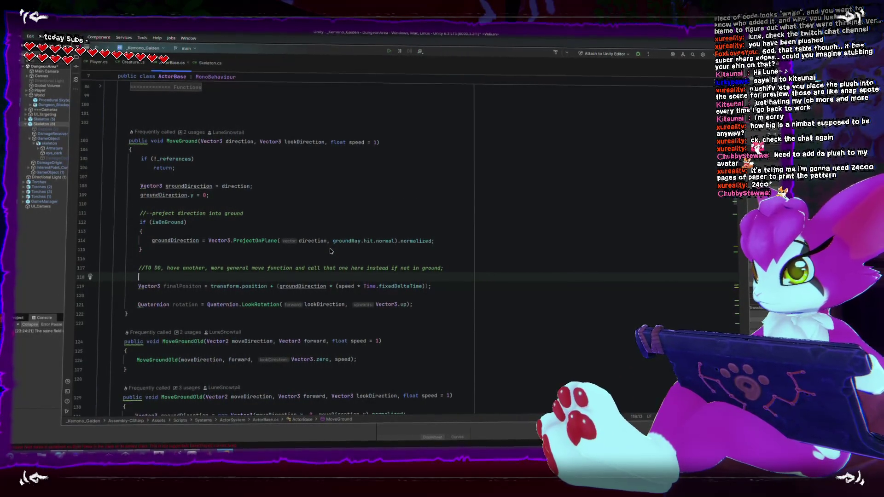
key("Return")
type("//")
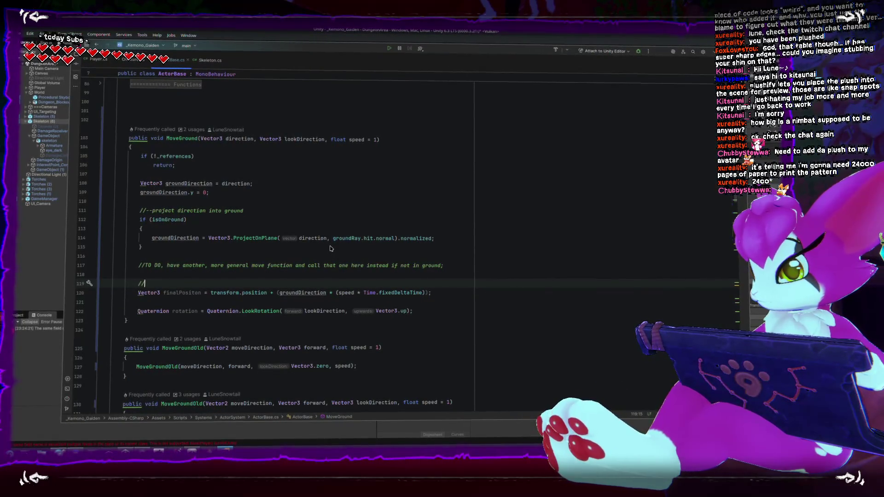
type("calculate the final")
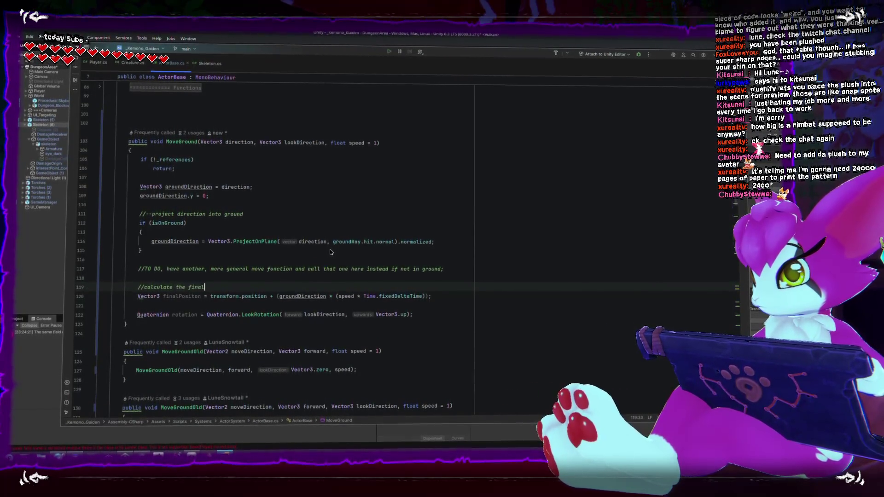
type(" desired position of the player")
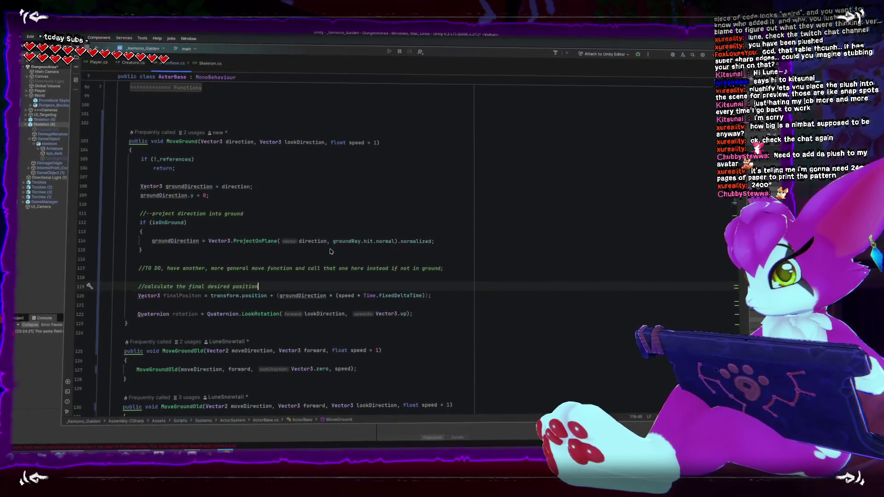
- Add '//calculate rotation here' above the rotation line, with blank lines after it
key("Down")
key("Down")
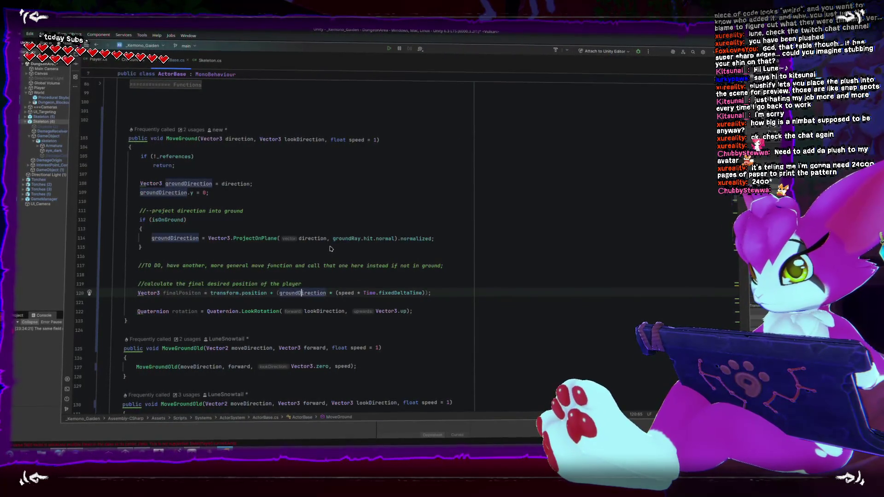
key("Return")
type("//")
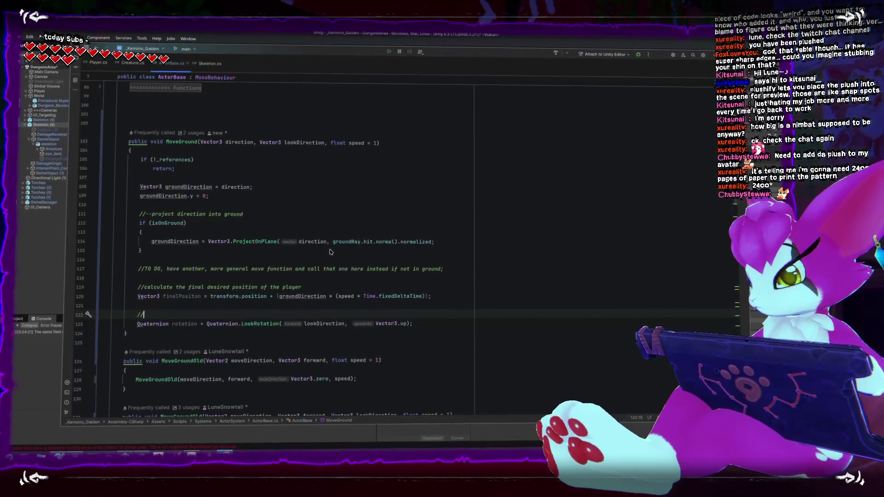
type("calculate rotation here")
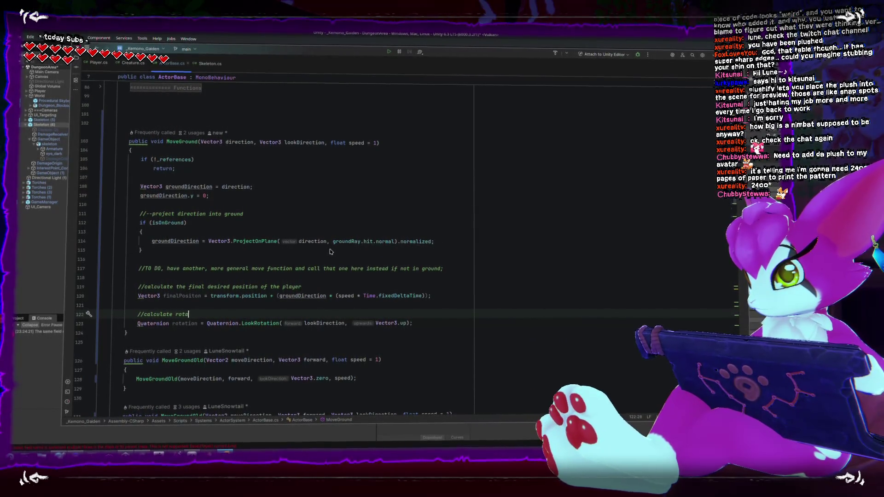
key("Down")
key("End")
key("Return")
key("Return")
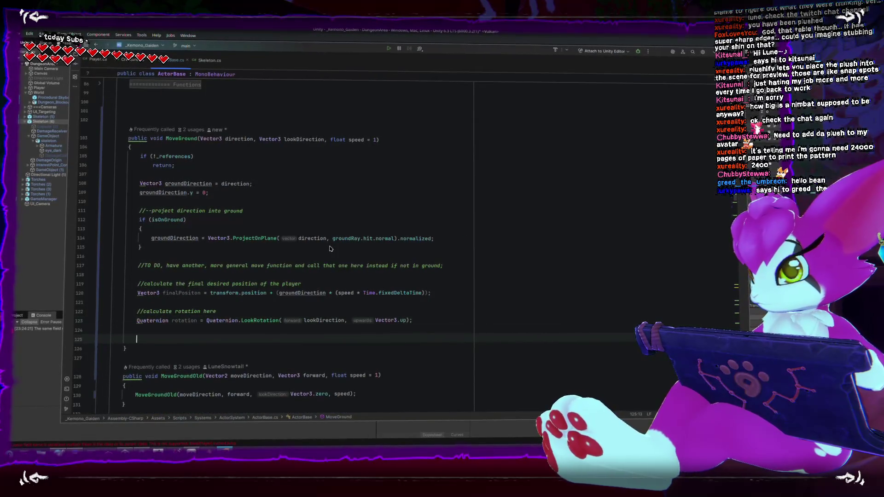
scroll(322, 253, "down", 1)
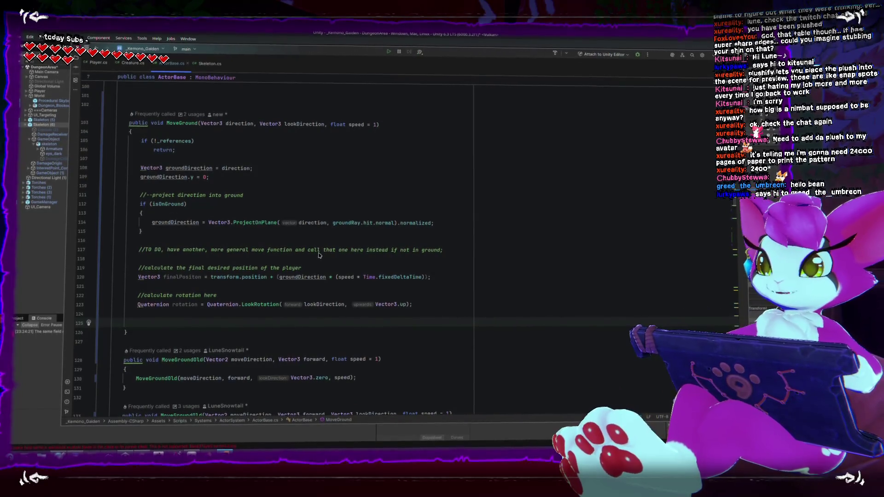
- Copy MoveGroundOld's _rigidbody.Move and walkSpeed animation lines, then return to MoveGround's blank line
scroll(349, 242, "down", 5)
scroll(350, 242, "down", 10)
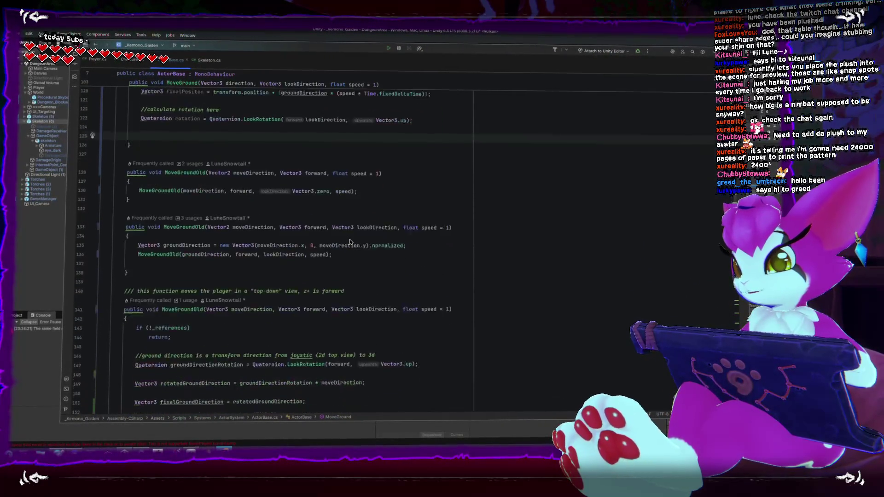
scroll(349, 245, "down", 1)
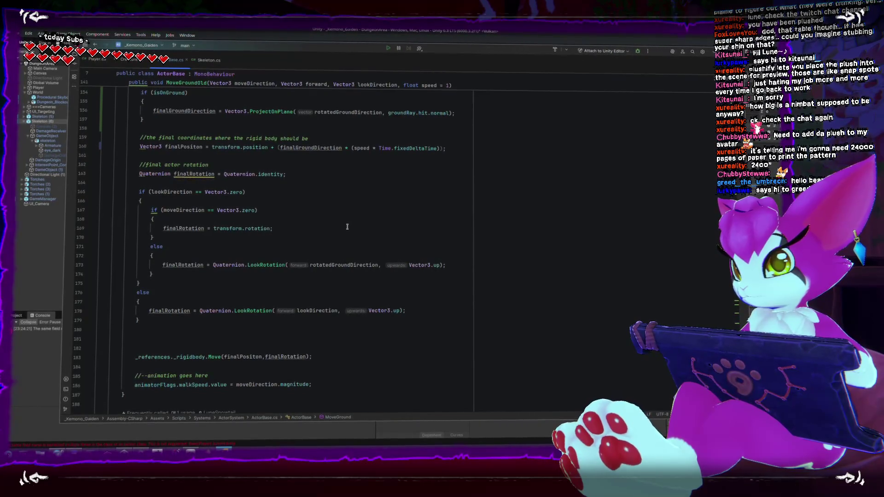
double_click(318, 310)
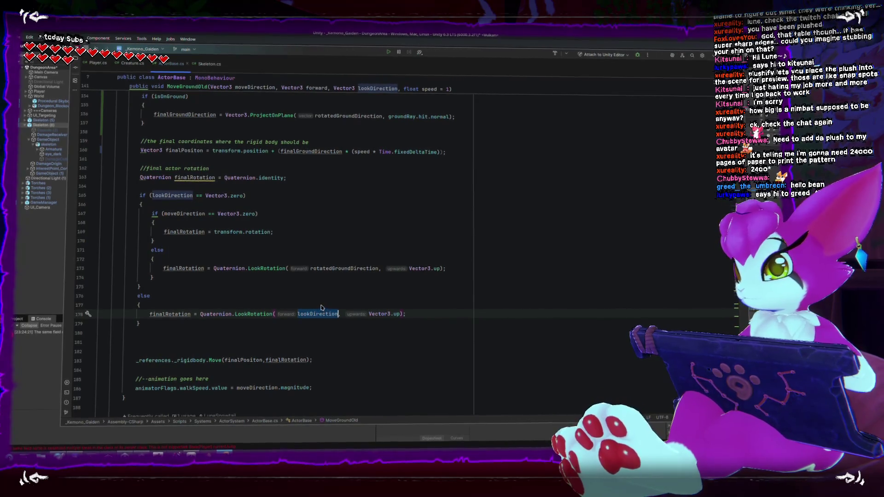
scroll(142, 341, "down", 1)
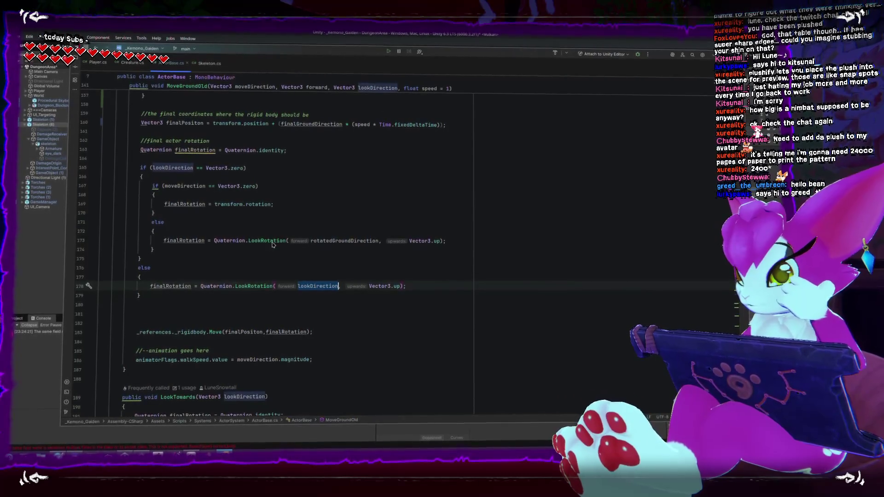
mouse_move(135, 334)
left_mouse_down()
mouse_move(318, 334)
mouse_move(347, 357)
left_mouse_up()
key("ctrl+c")
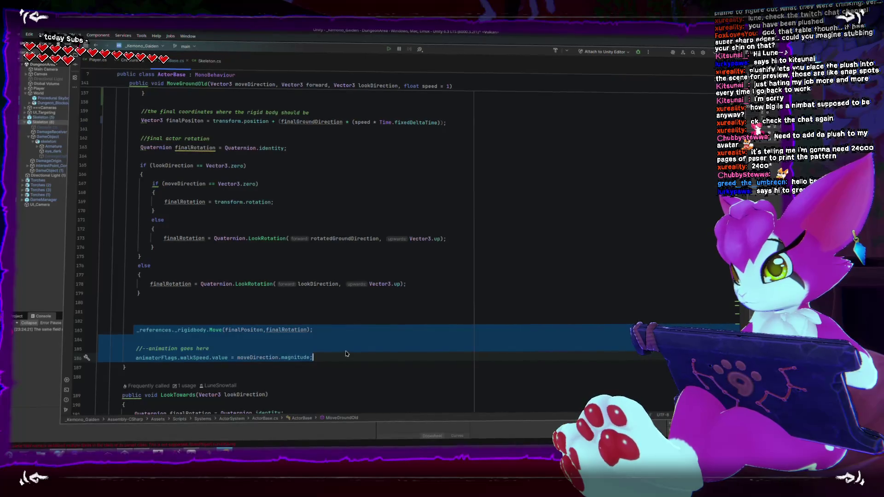
scroll(346, 352, "up", 15)
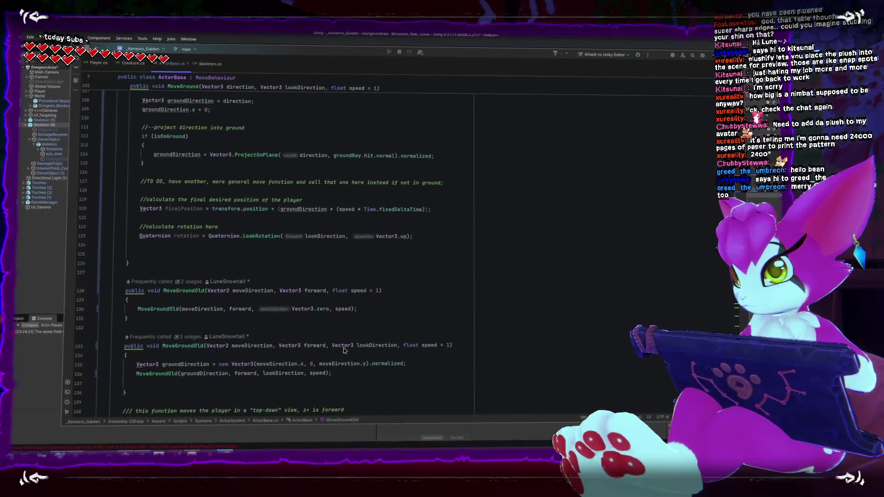
left_click(296, 258)
- Paste the copied lines into MoveGround and change finalRotation to rotation
key("ctrl+v")
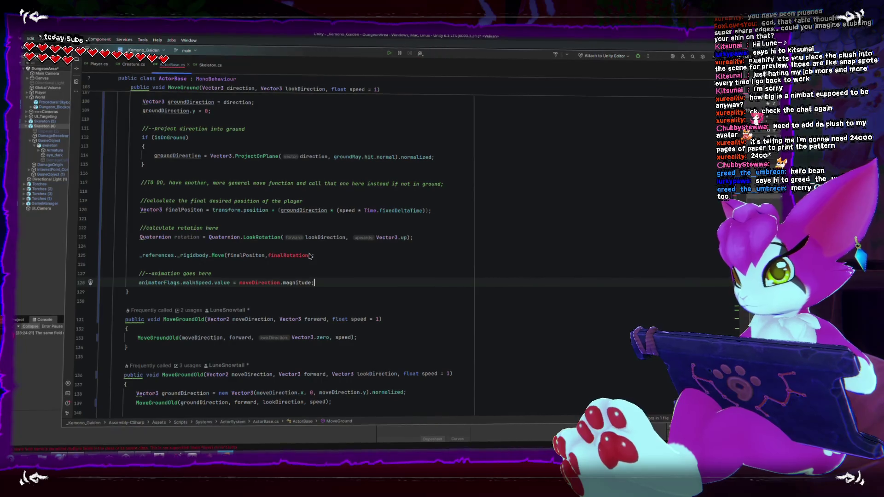
double_click(289, 255)
scroll(325, 275, "up", 2)
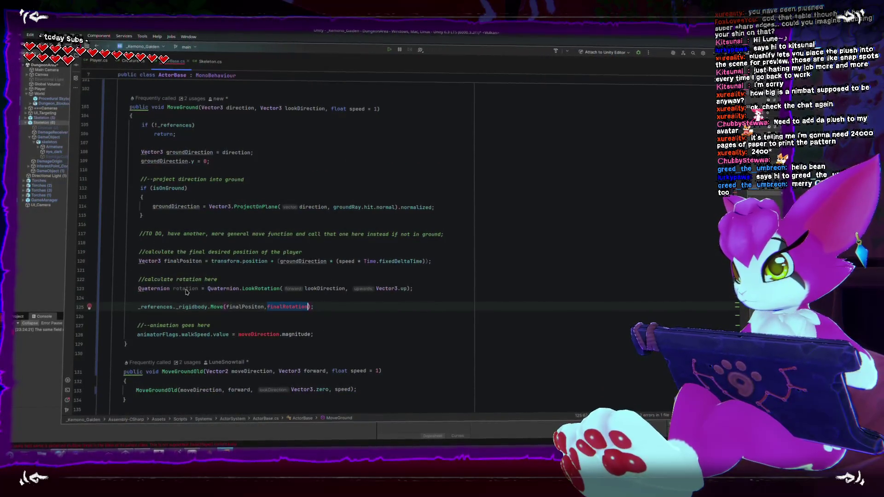
left_click(286, 307)
type("r")
- Replace moveDirection.magnitude with the speed parameter in the walkSpeed line
double_click(269, 336)
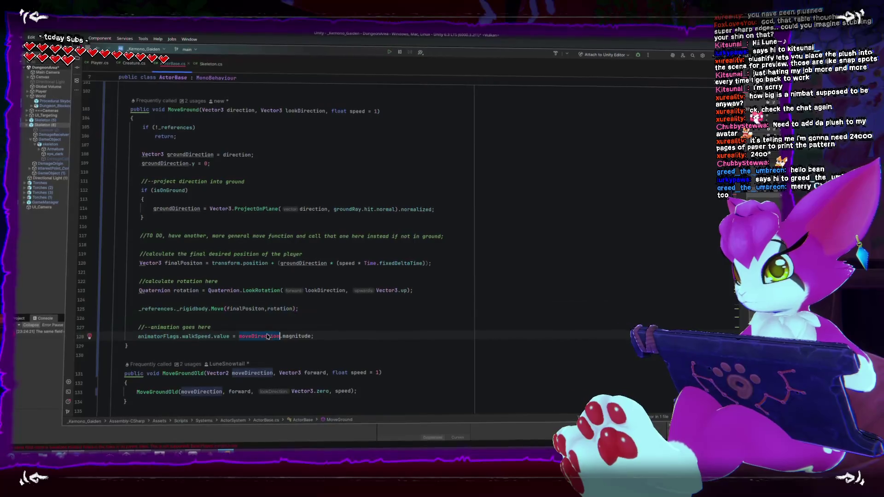
left_click(368, 327)
double_click(269, 339)
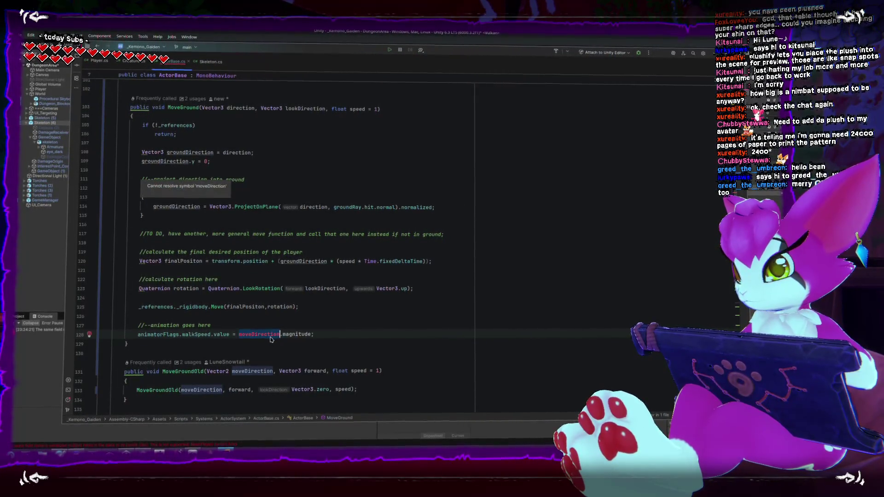
scroll(386, 358, "down", 10)
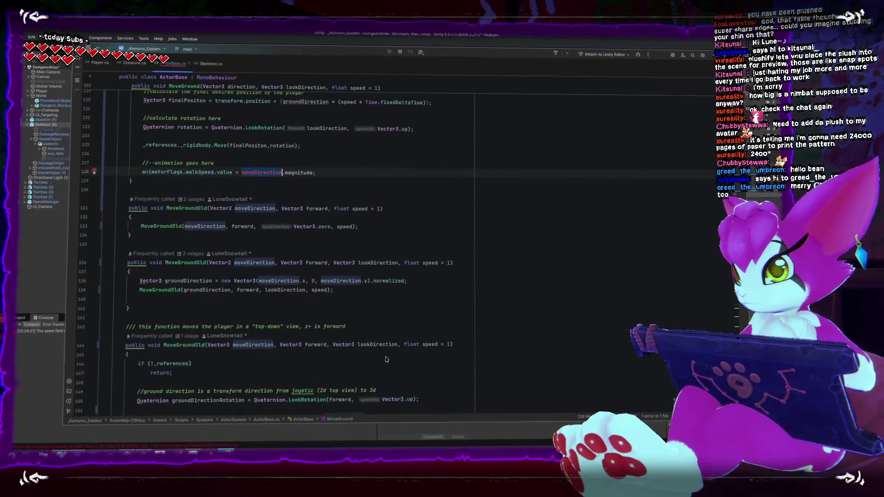
scroll(386, 362, "down", 1)
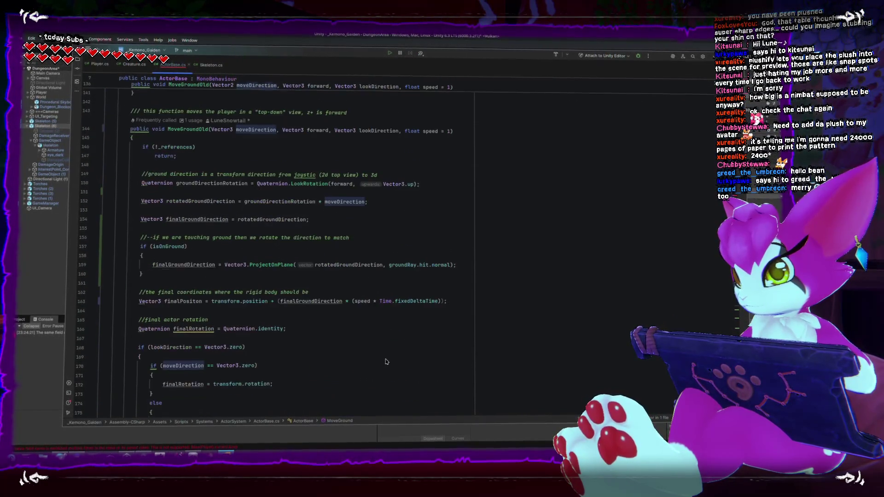
scroll(387, 359, "up", 1)
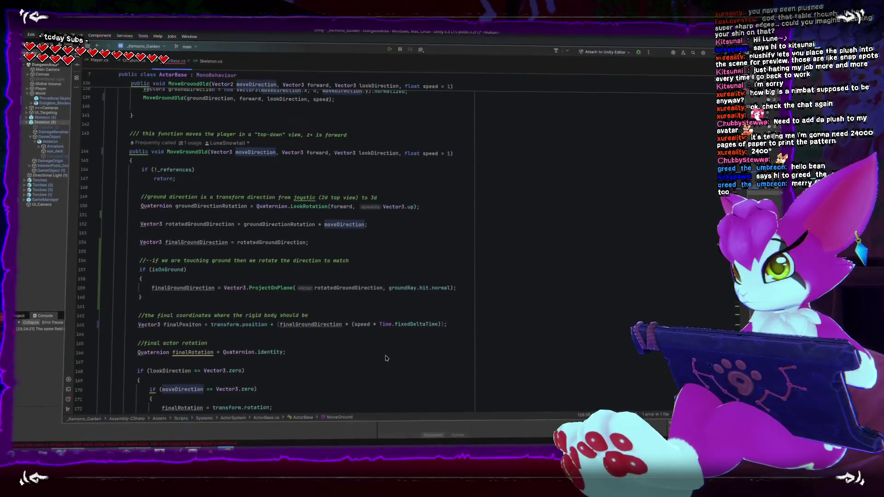
scroll(386, 358, "up", 10)
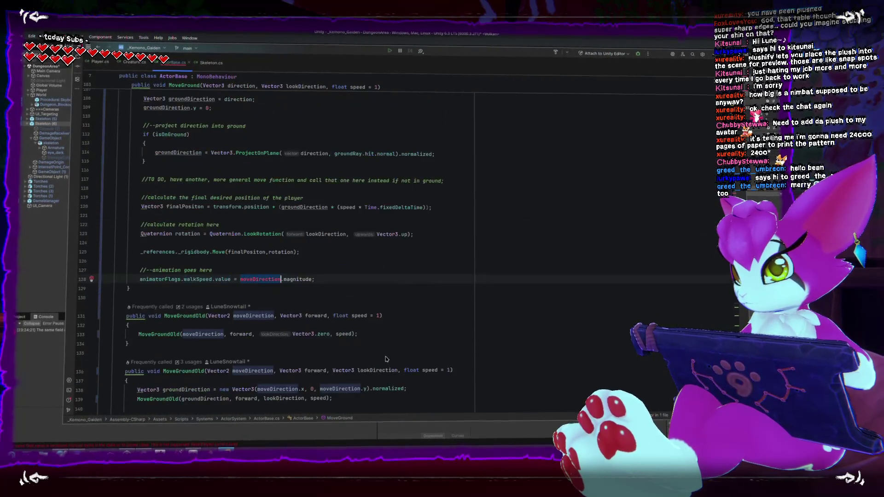
left_click(365, 111)
left_click(301, 334)
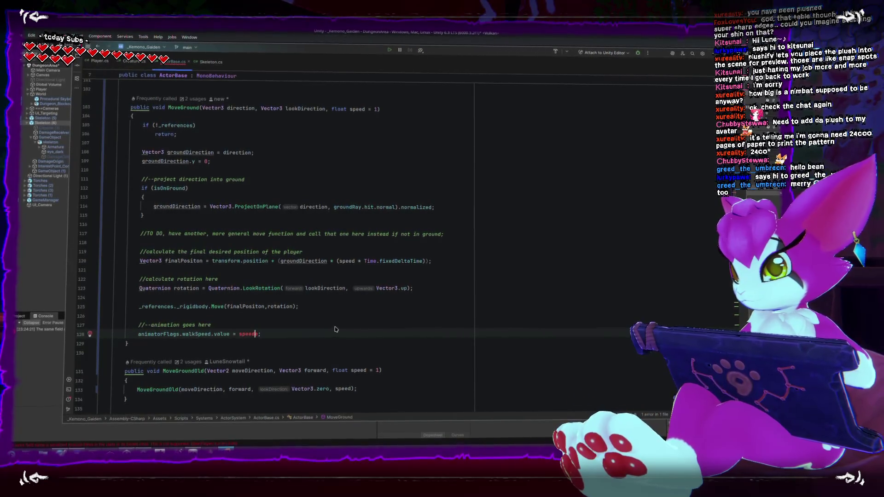
key("BackSpace")
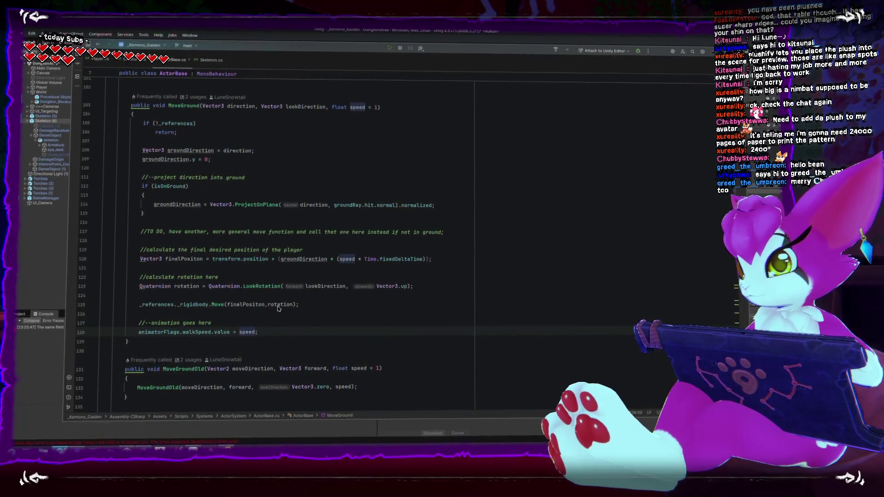
- Start play mode in Unity, attack the skeleton, run toward it, then pause
left_click(331, 40)
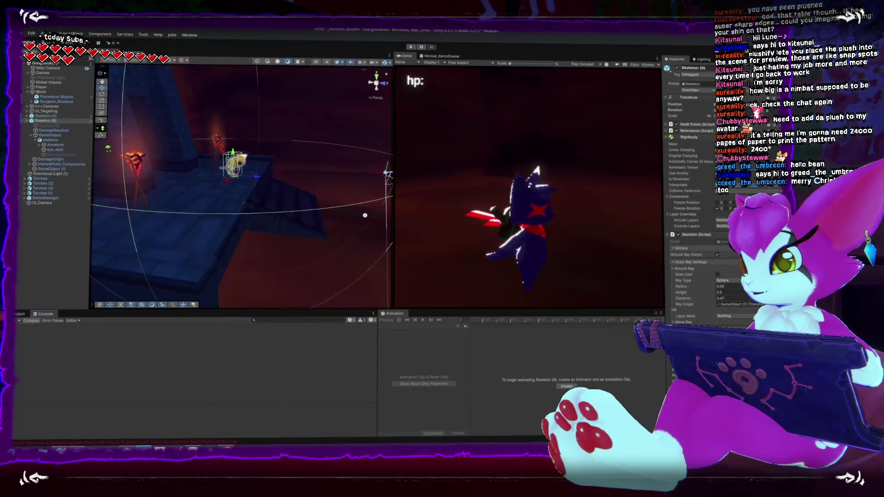
left_click(411, 47)
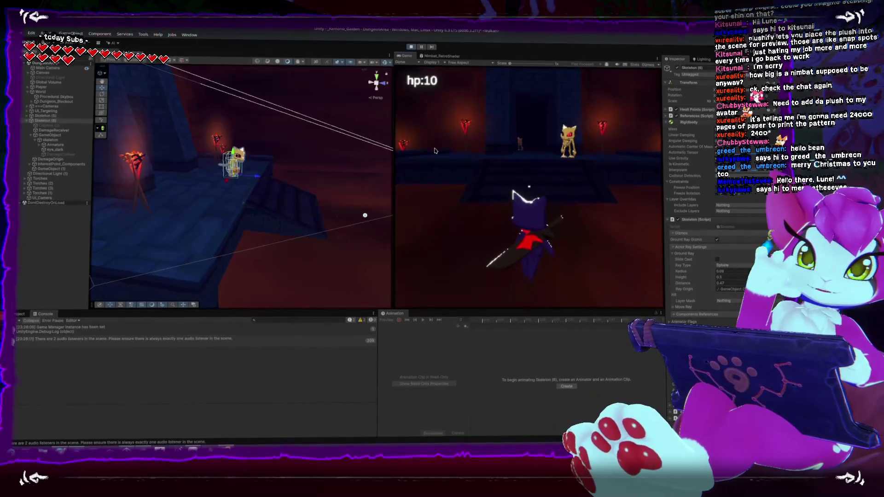
left_click(435, 150)
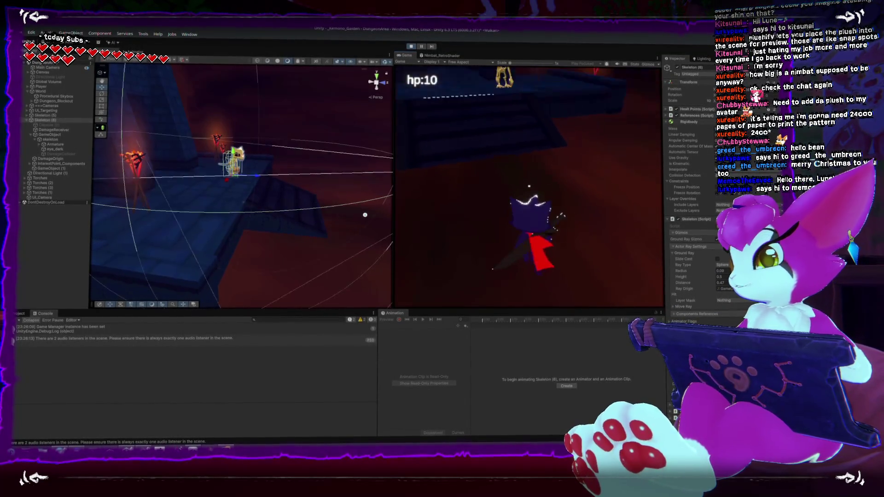
key("w")
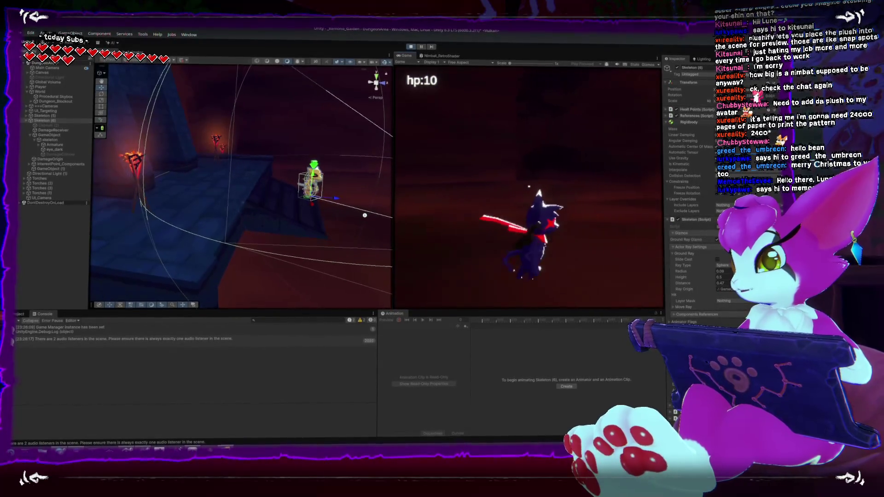
key("Escape")
- Select the Cube, snap the Scene view to Right, and select Skeleton (6)
left_click(302, 131)
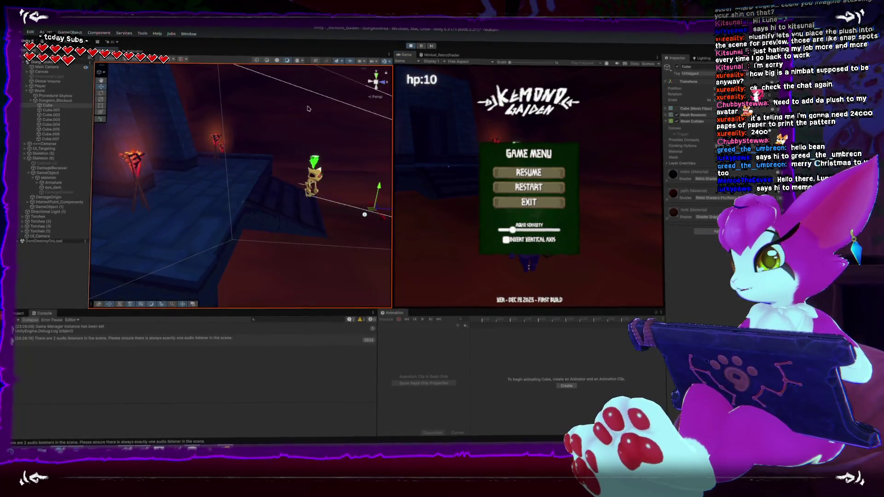
left_click(378, 86)
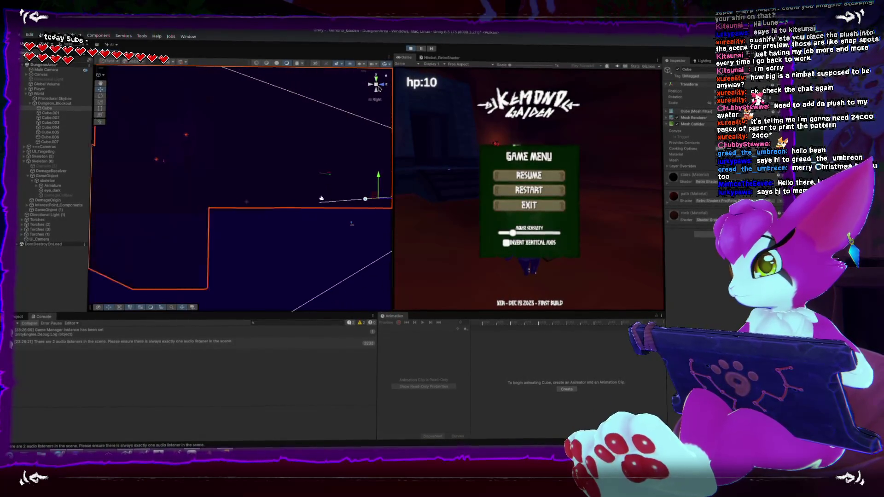
left_click_drag(374, 83, 310, 138)
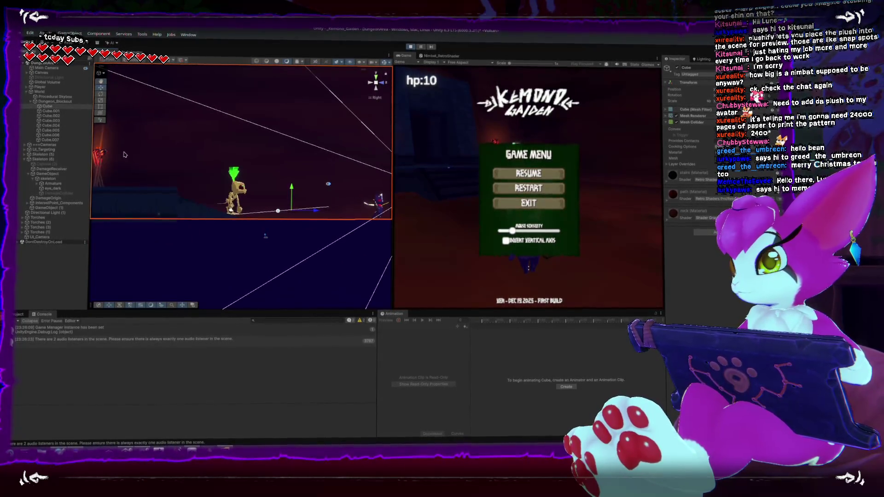
left_click(65, 161)
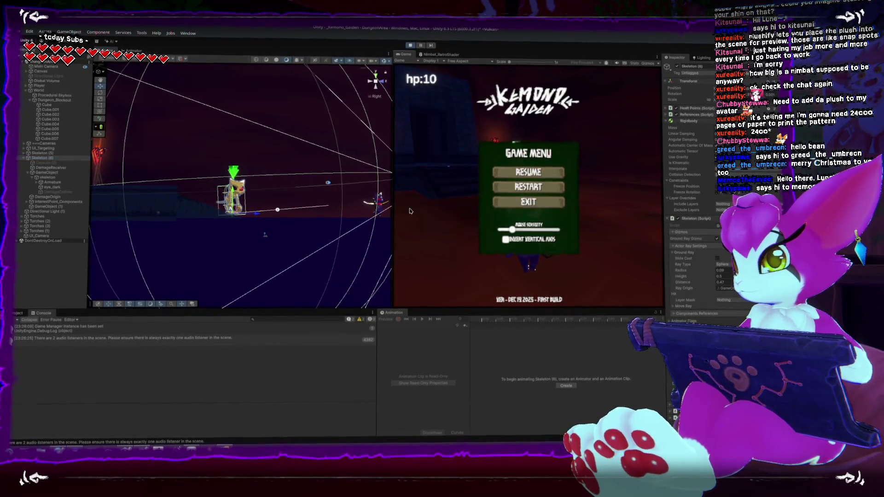
- Resume the game, fight the skeleton, then exit play mode and return to Rider
left_click(528, 171)
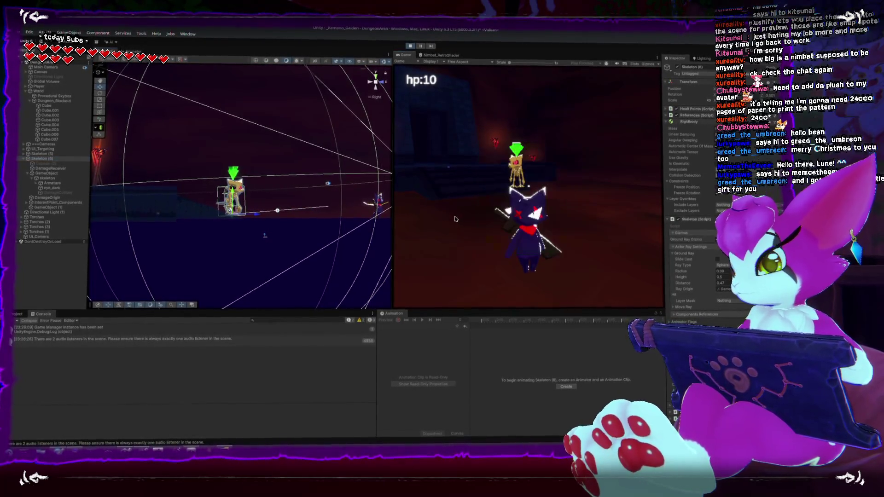
left_click(548, 224)
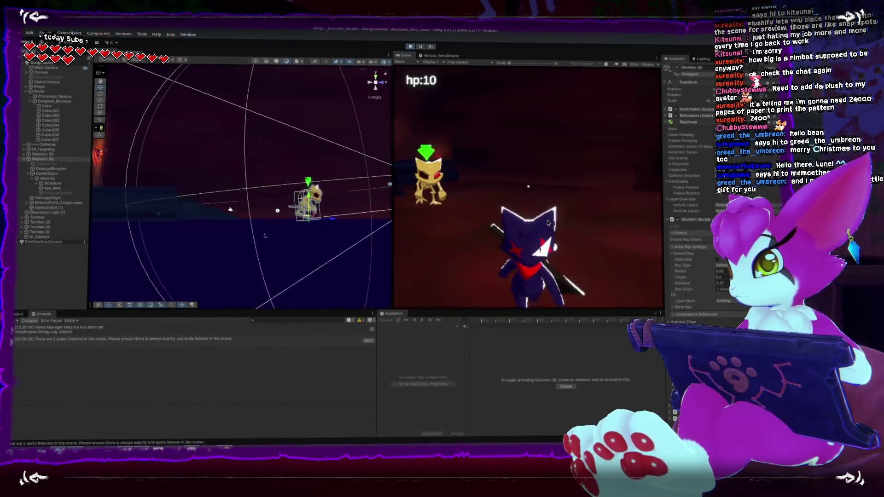
left_click(547, 223)
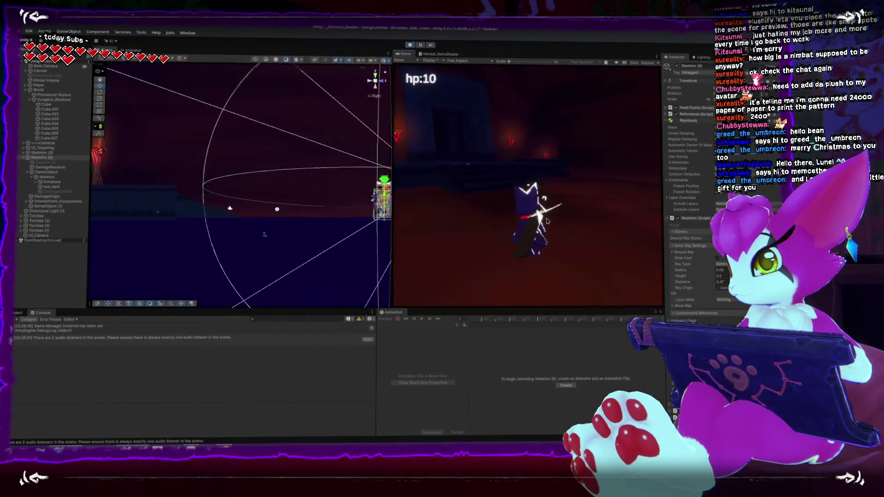
left_click(566, 226)
key("w")
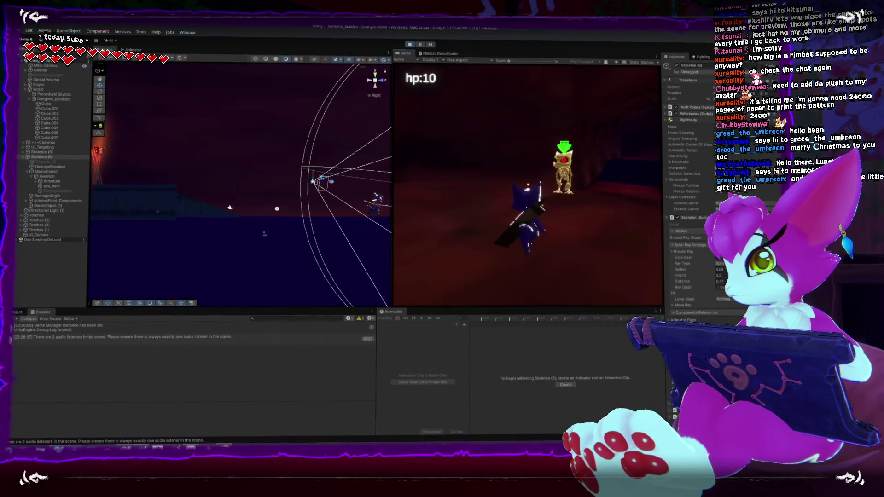
key("s")
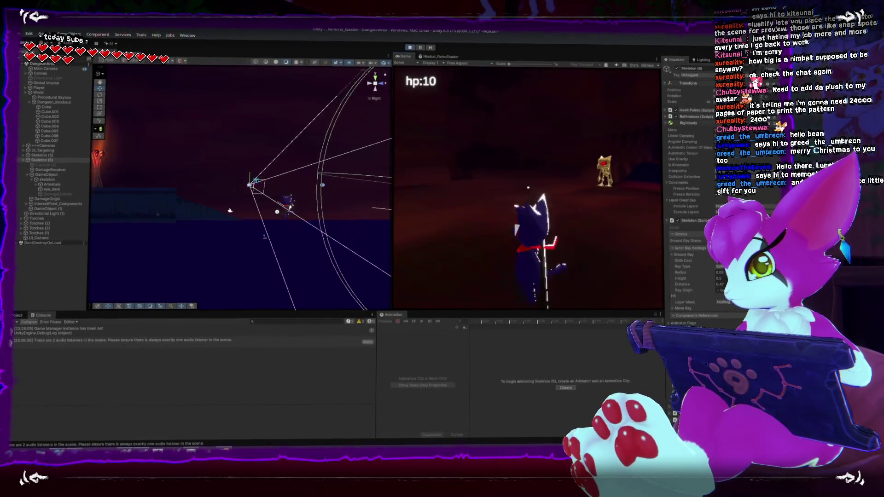
key("Escape")
left_click(408, 47)
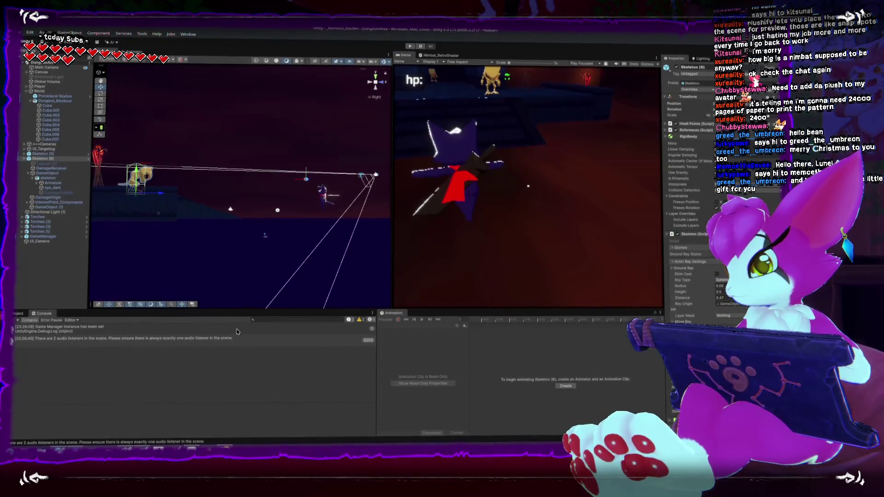
key("alt+Tab")
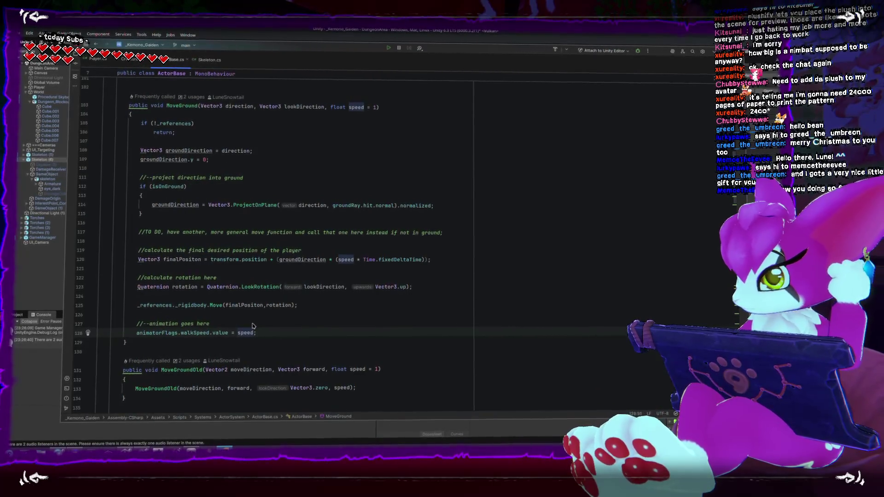
- Highlight finalPositon's uses, then switch to the Skeleton.cs tab
double_click(239, 302)
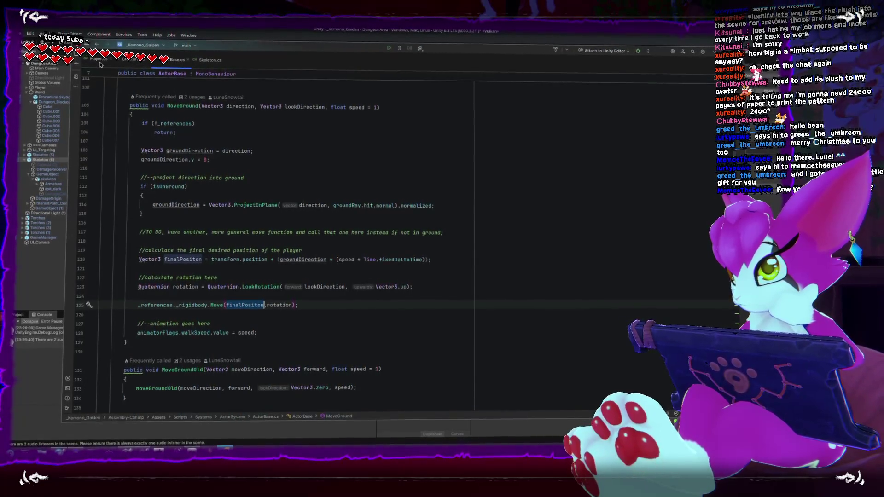
left_click(215, 61)
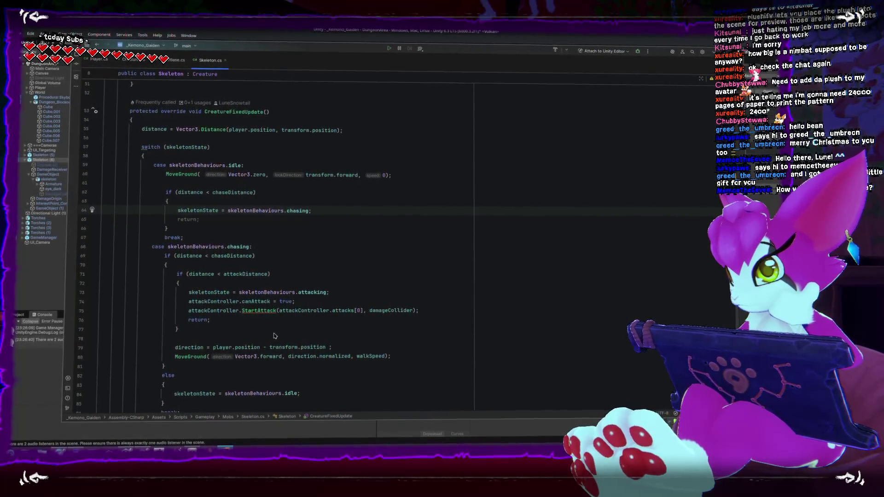
- Replace Vector3.forward with direction.normalized in line 80's MoveGround call
scroll(274, 337, "up", 5)
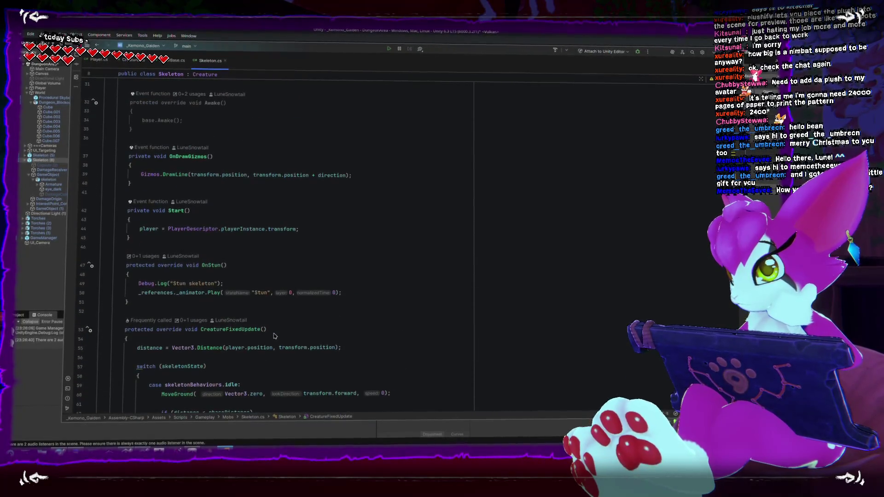
scroll(275, 333, "down", 3)
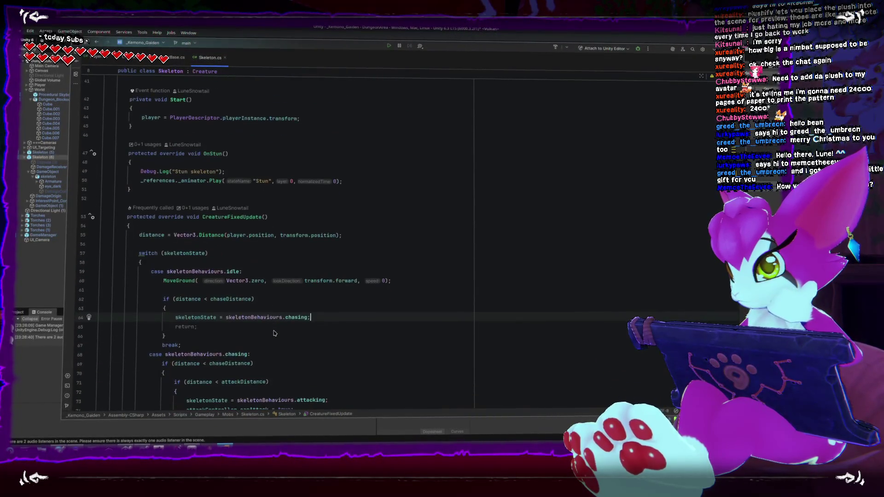
scroll(274, 331, "down", 3)
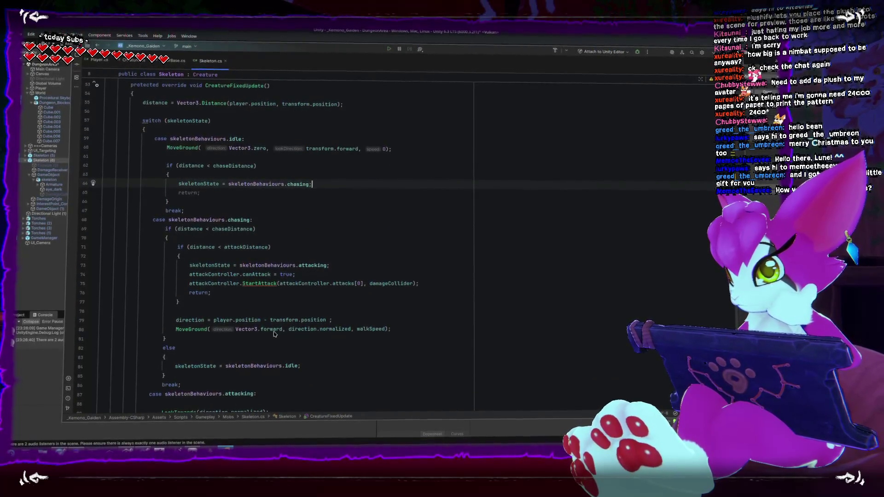
left_click(253, 321)
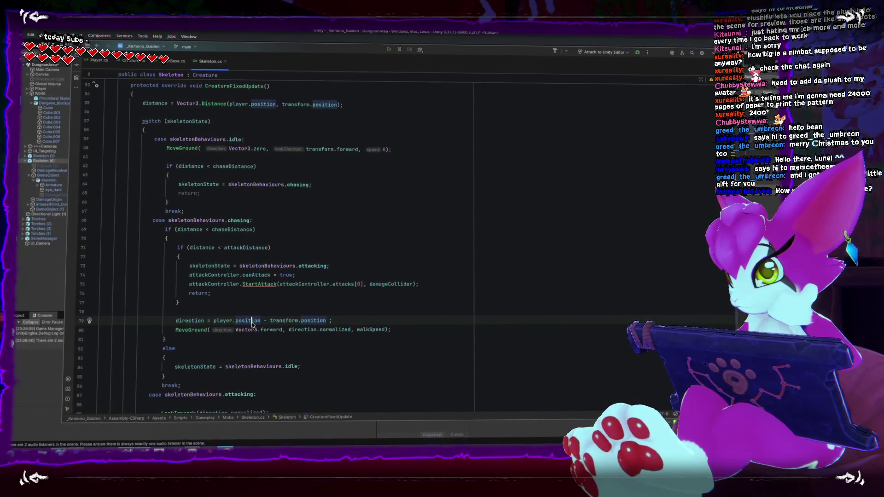
left_click(210, 327)
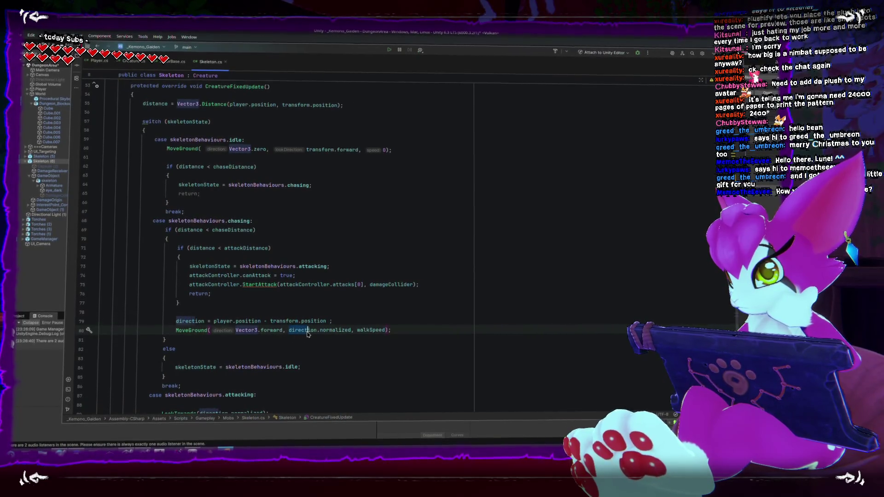
key("Right")
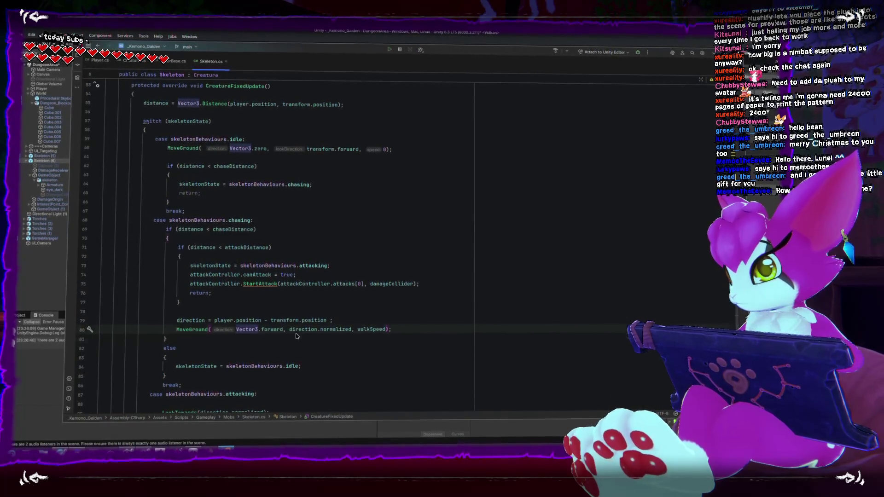
left_click(320, 334)
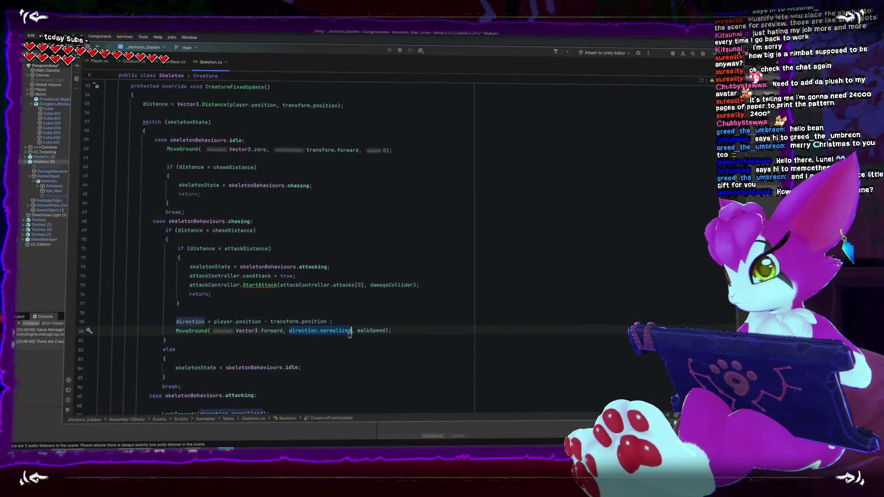
left_click(244, 333)
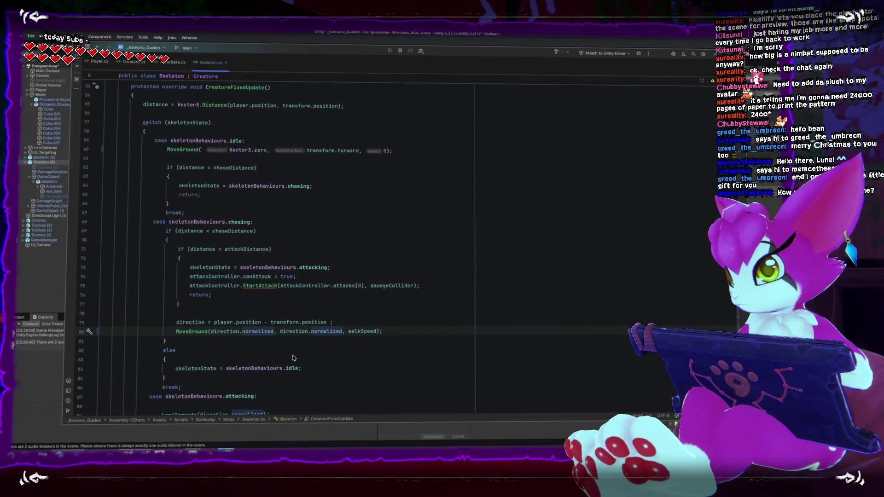
- Check the else branch below the chase code, then switch back to Unity
scroll(295, 340, "down", 1)
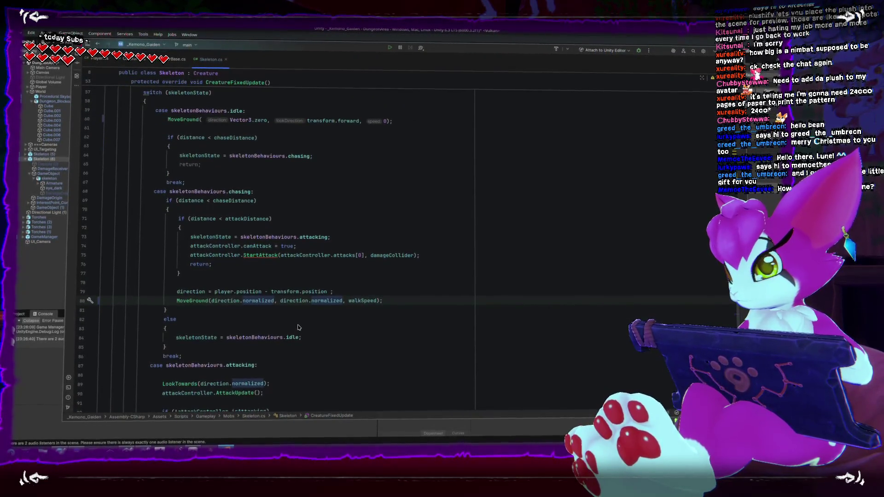
left_click(303, 321)
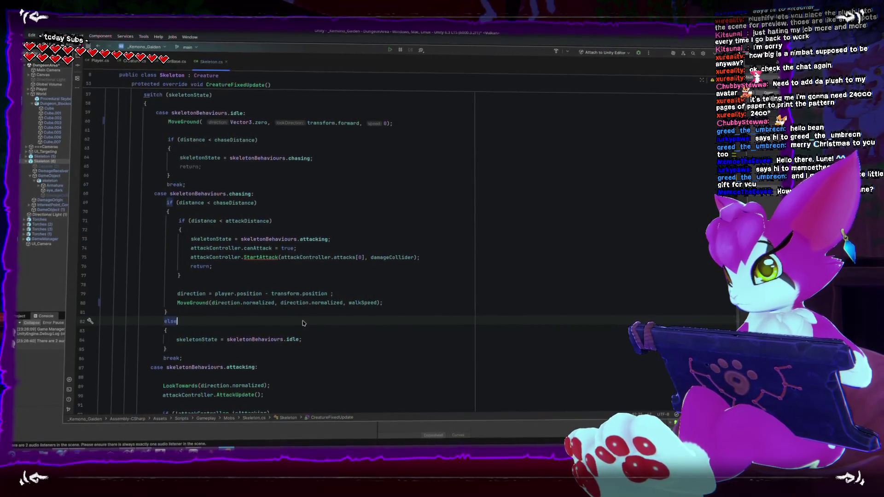
scroll(302, 324, "down", 1)
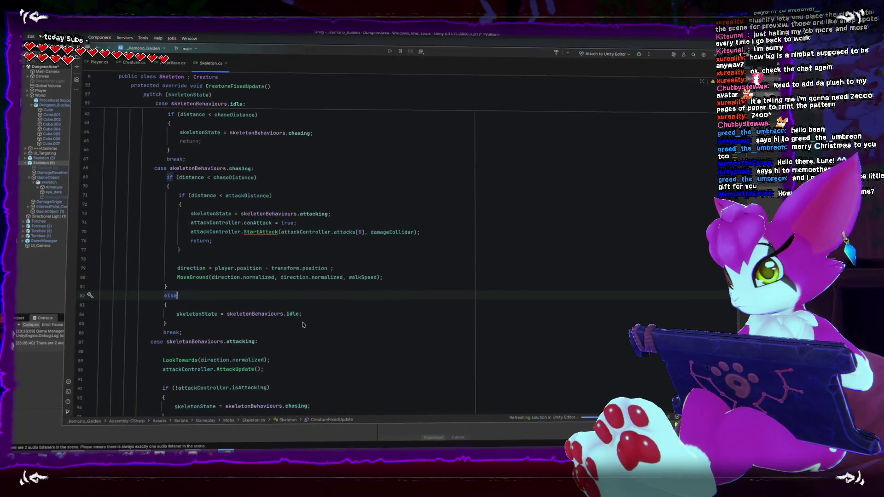
scroll(303, 324, "up", 2)
scroll(303, 322, "up", 1)
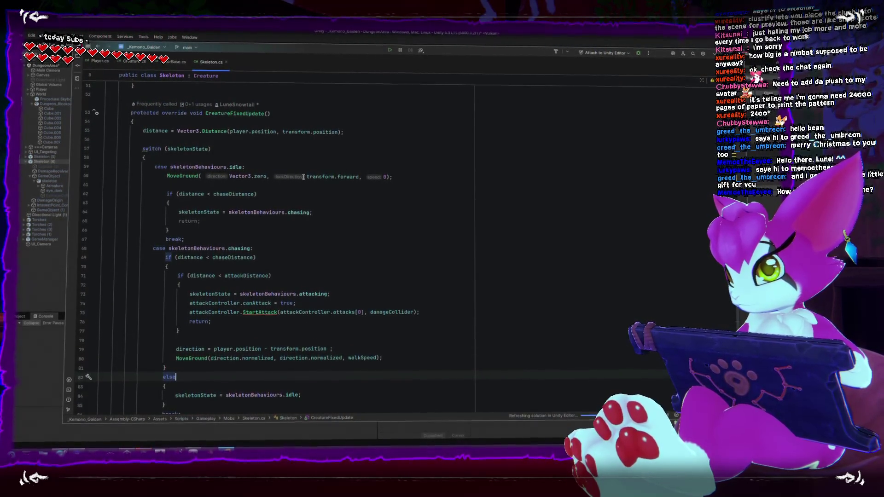
key("alt+Tab")
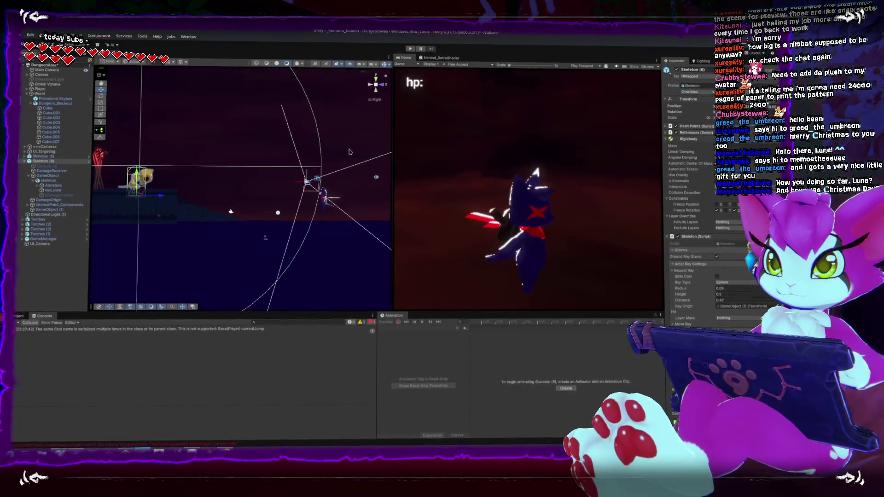
- Play-test the skeleton chasing the player, then exit play mode and return to Rider
left_click(408, 50)
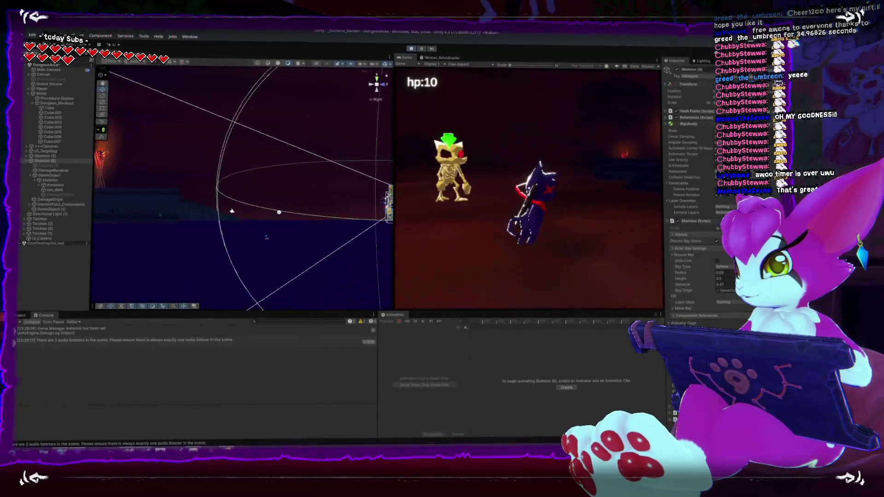
key("Escape")
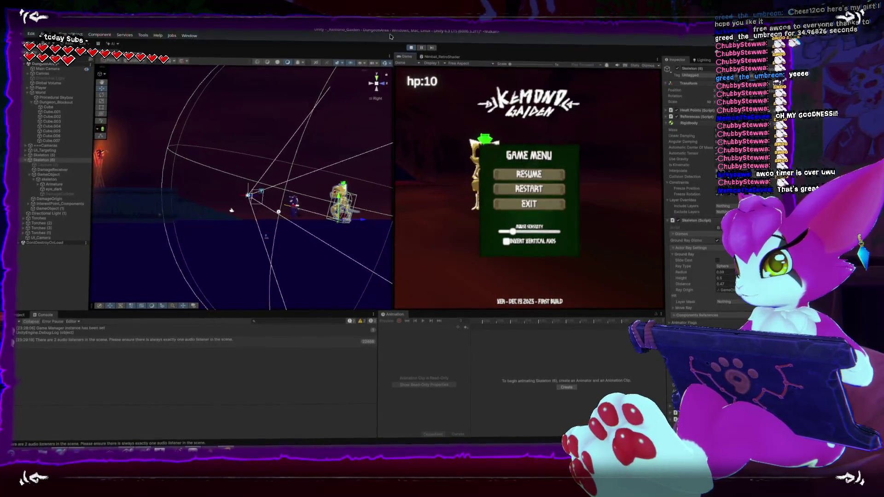
left_click(410, 45)
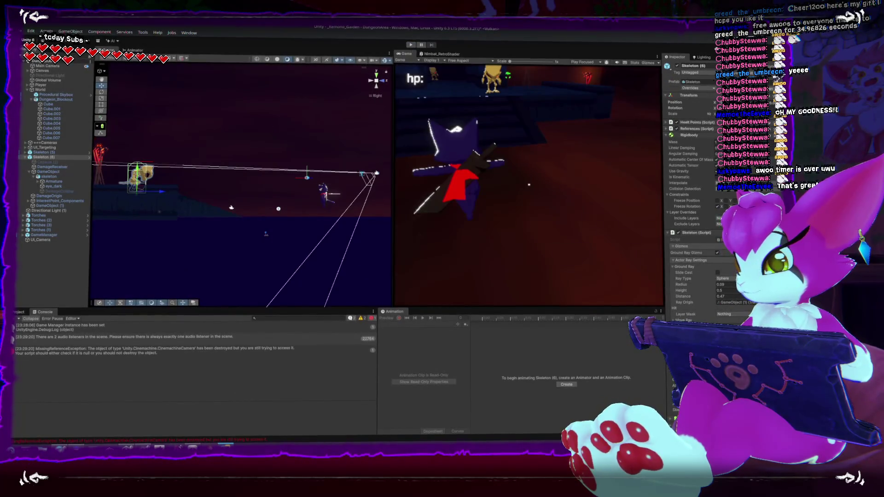
key("alt+Tab")
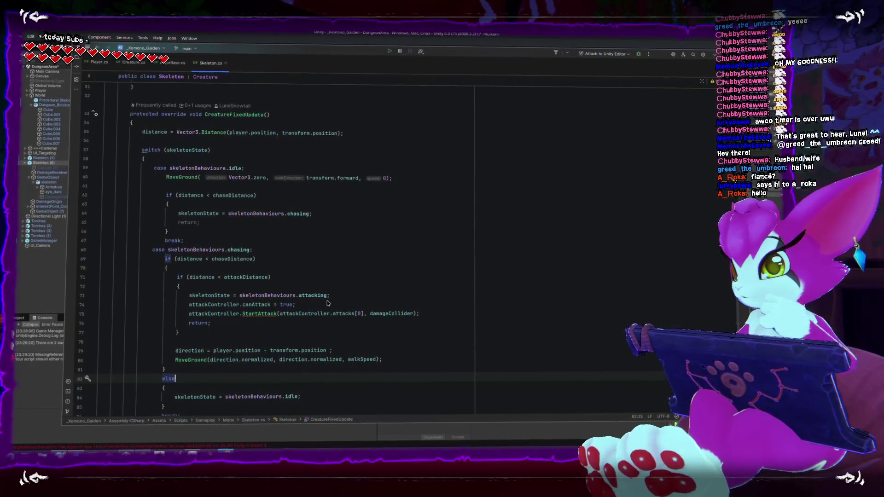
- Insert an empty line after line 79 in Skeleton.cs
scroll(328, 295, "down", 1)
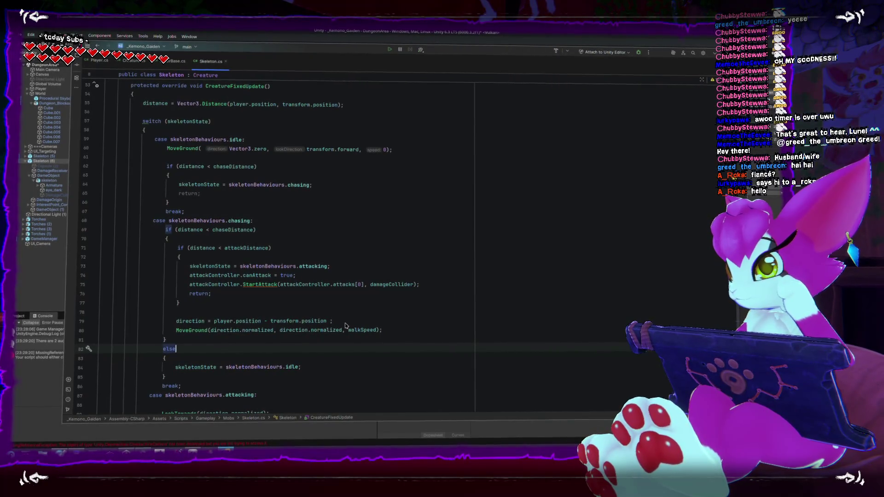
left_click(368, 315)
left_click(367, 322)
key("Return")
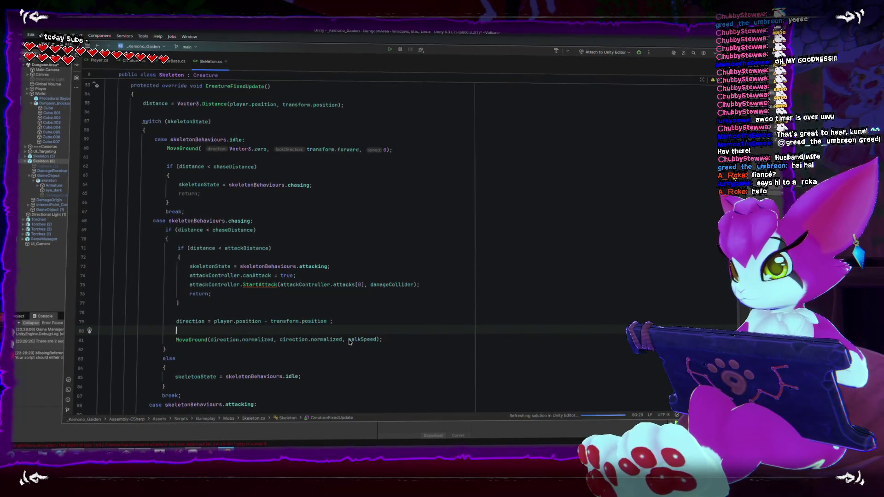
- Add 'lookDirection.y = 0;' under the rotation comment in ActorBase.cs's MoveGround
left_click(169, 65)
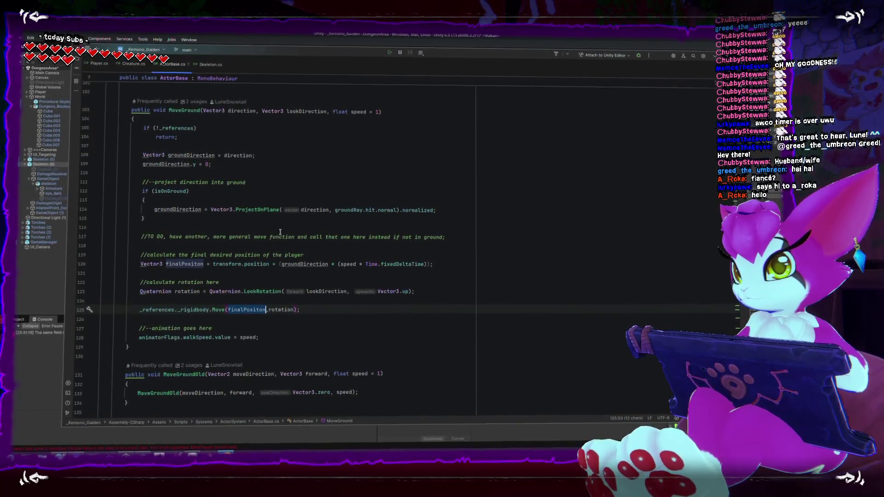
double_click(303, 112)
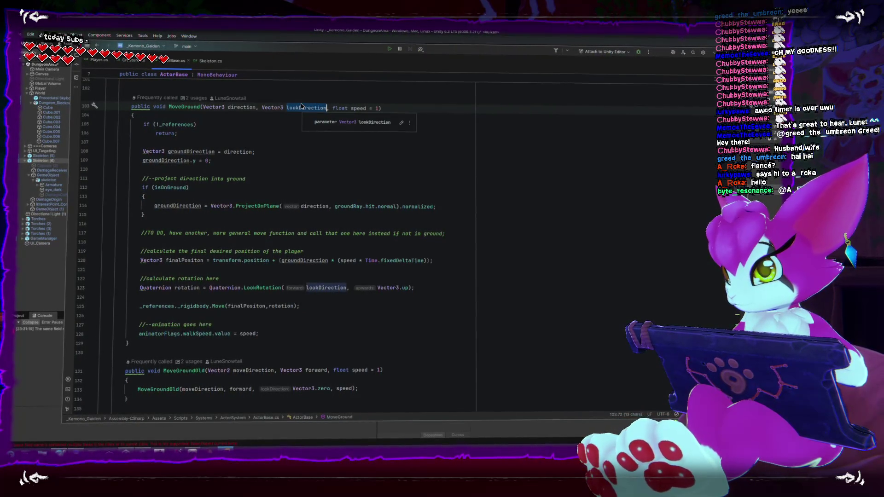
left_click(290, 270)
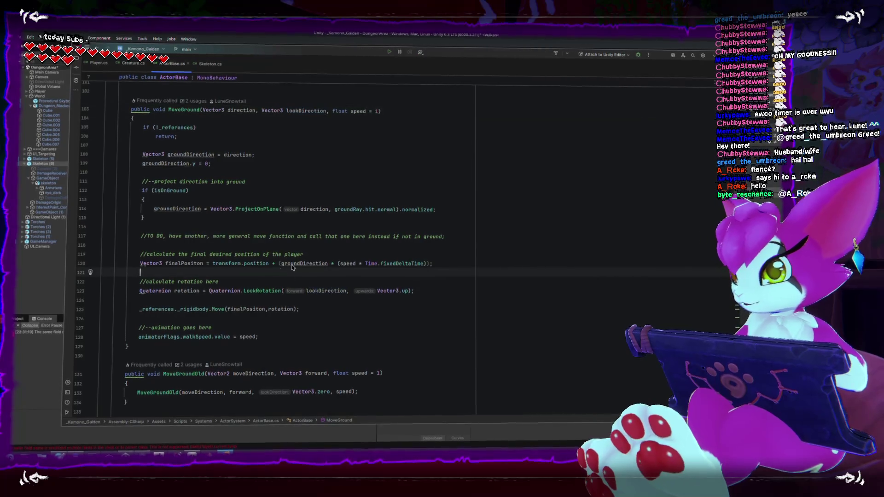
key("Return")
type("look")
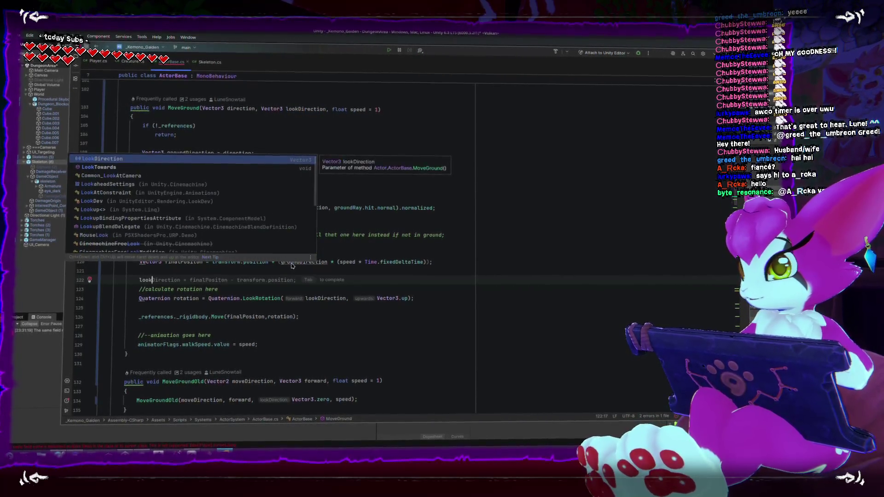
key("Return")
type(".y = 0;")
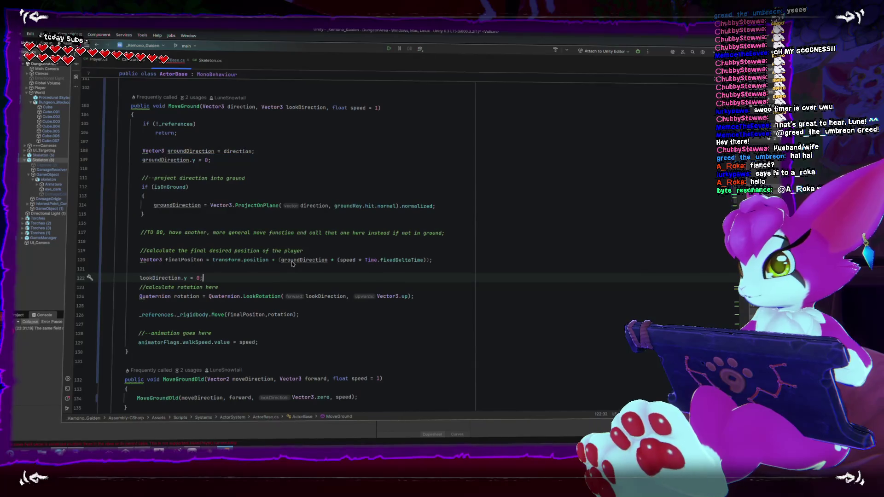
key("Down")
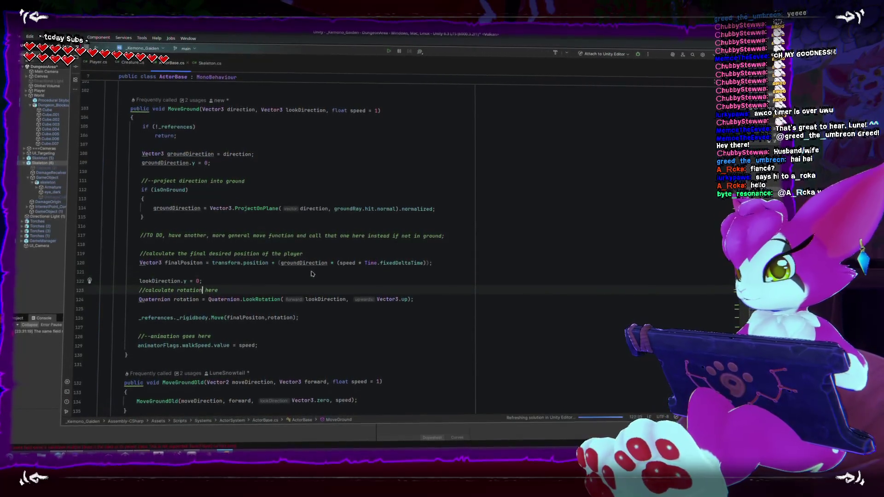
key("shift+Home")
key("alt+shift+Up")
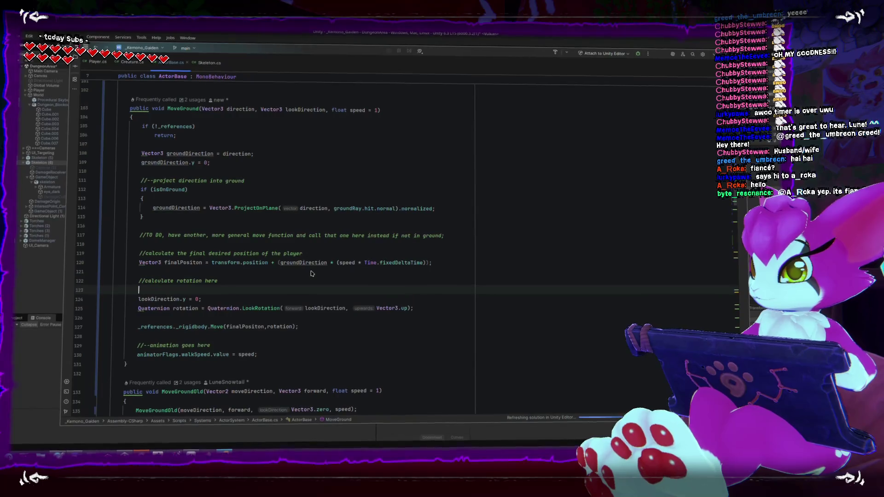
key("alt+Tab")
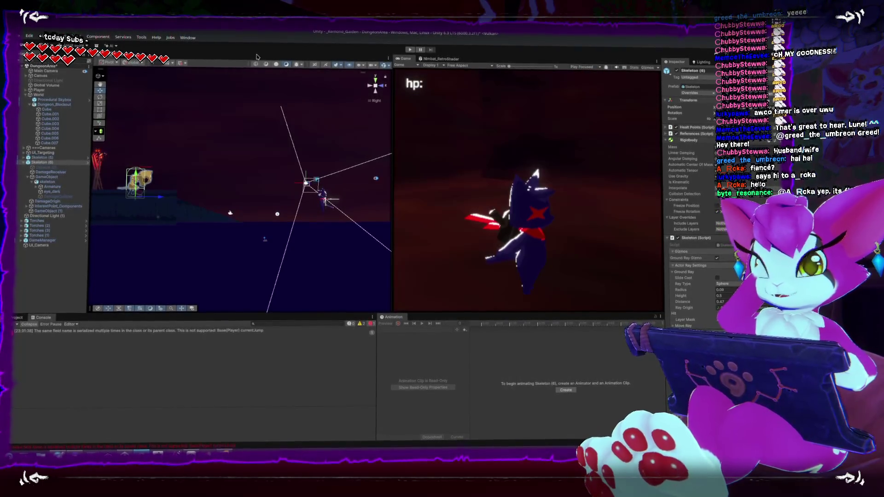
- Restart play mode and walk the player around the chasing skeleton, pausing with the Game Menu
left_click(410, 50)
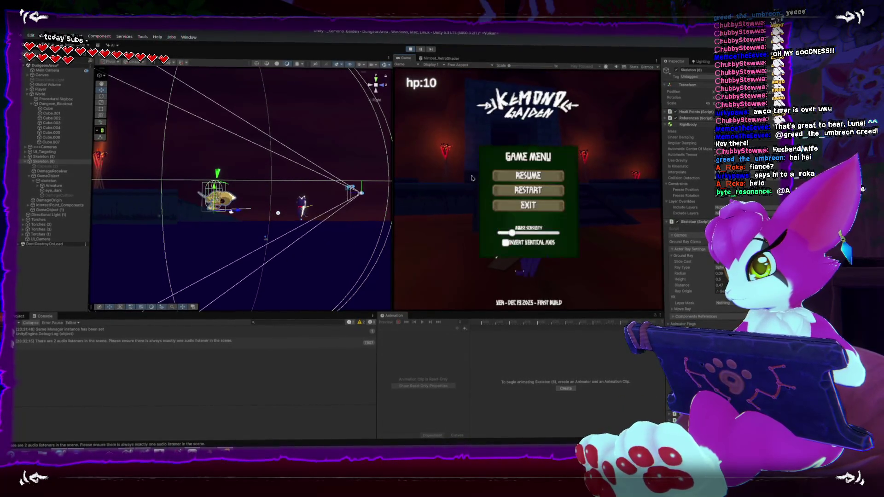
key("Escape")
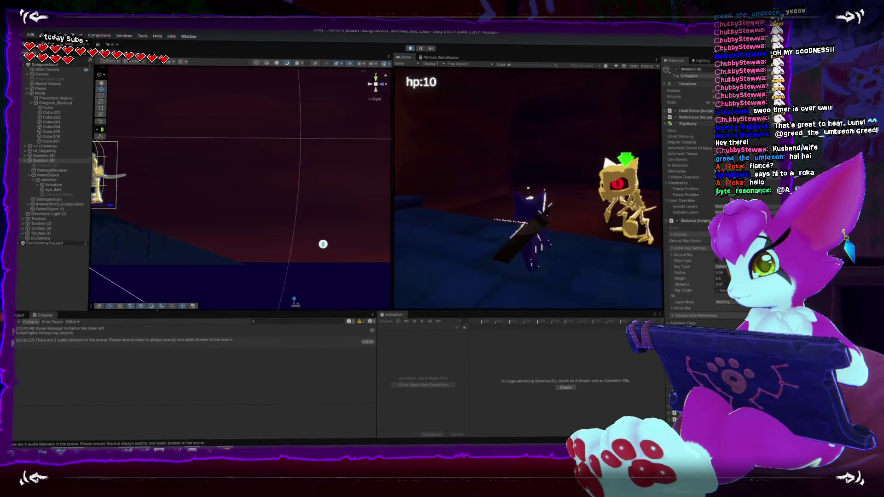
key("Escape")
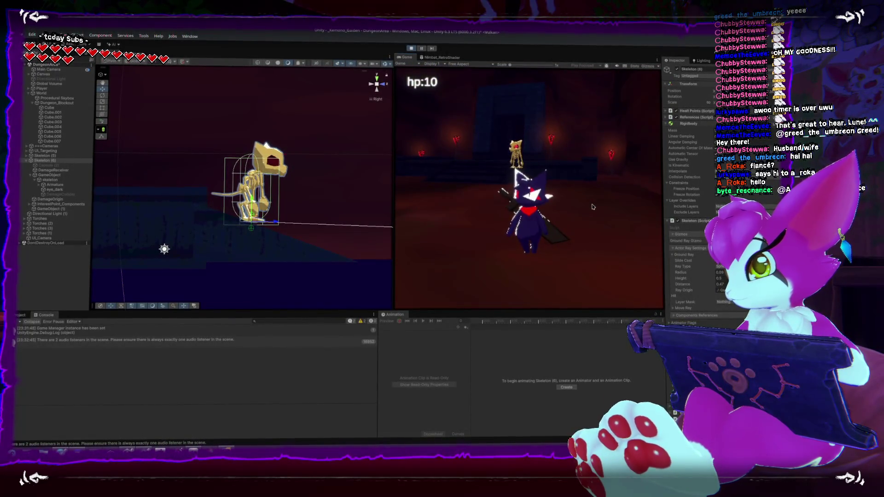
key("Escape")
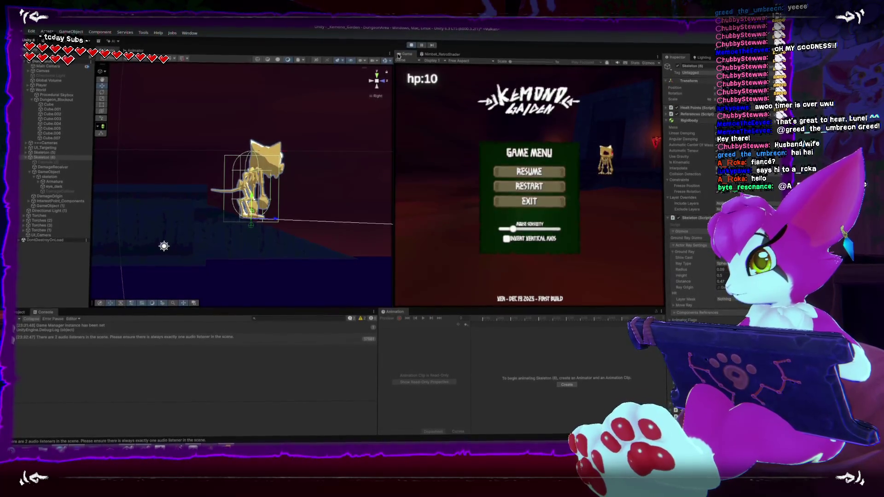
- Frame the Skeleton, exit Play mode, and change its Ground Ray Layer Mask from Nothing to Default
double_click(56, 158)
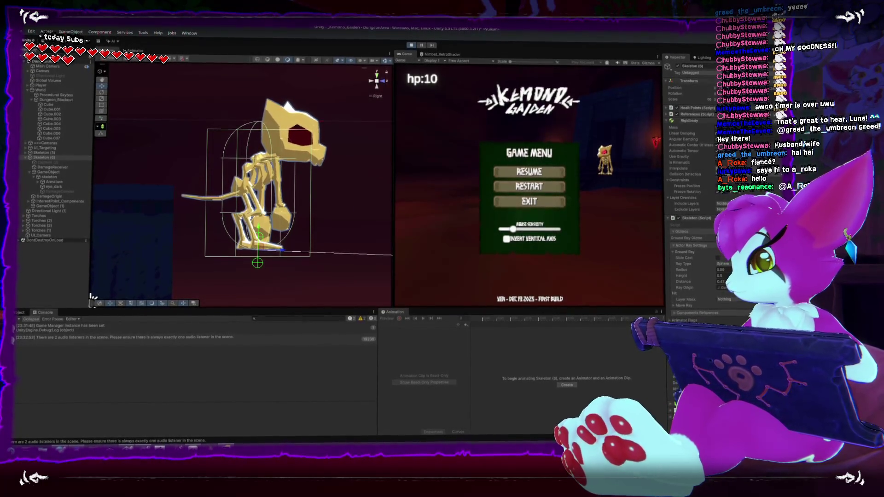
left_click(724, 299)
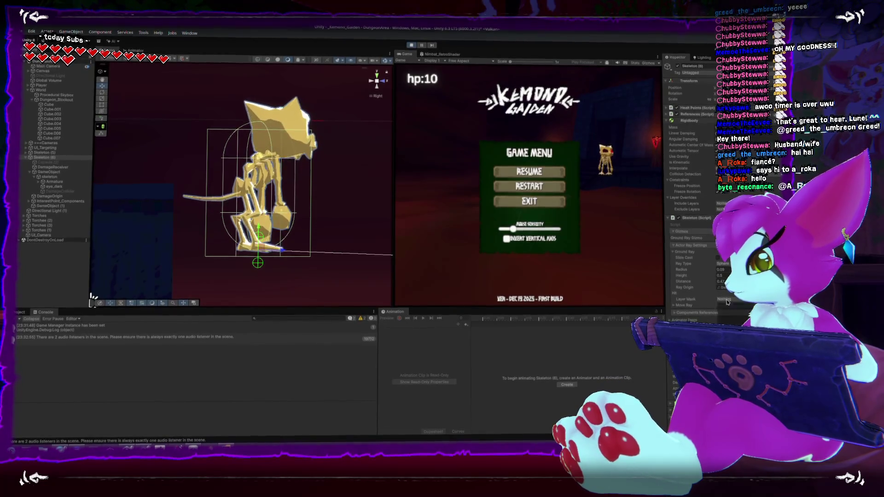
left_click(411, 47)
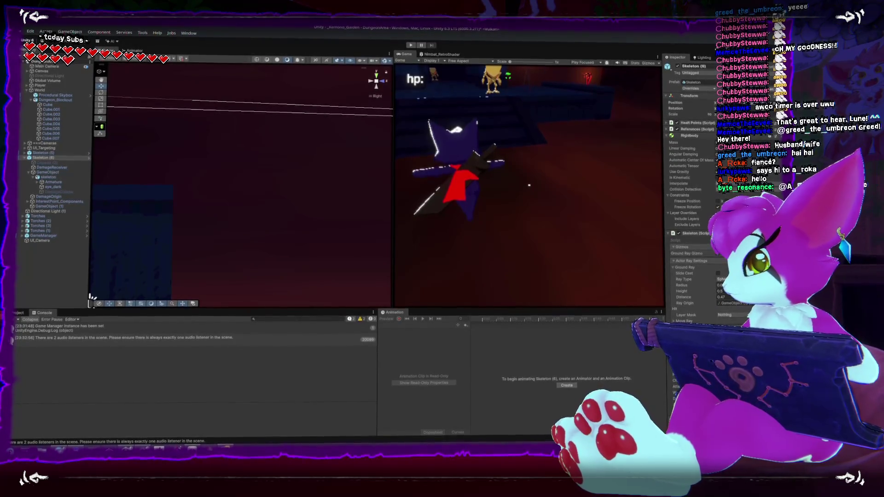
left_click(731, 315)
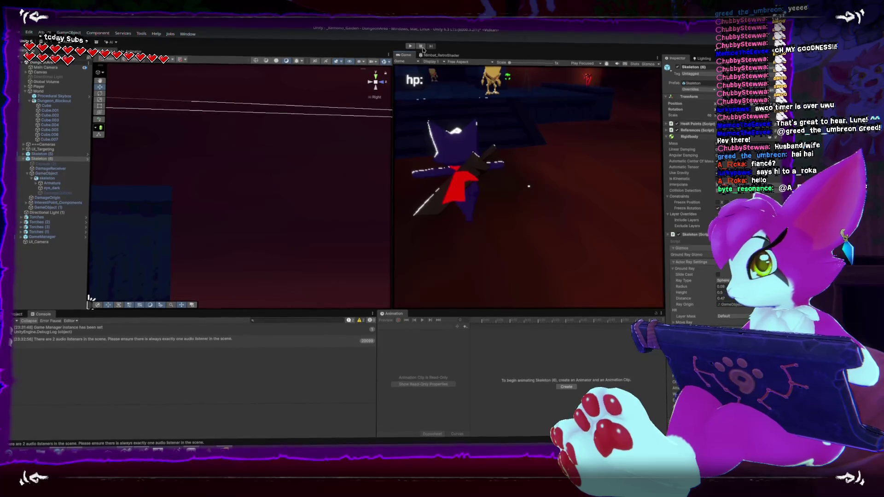
- Enter Play mode and walk the player around so the skeleton chases it
key("f")
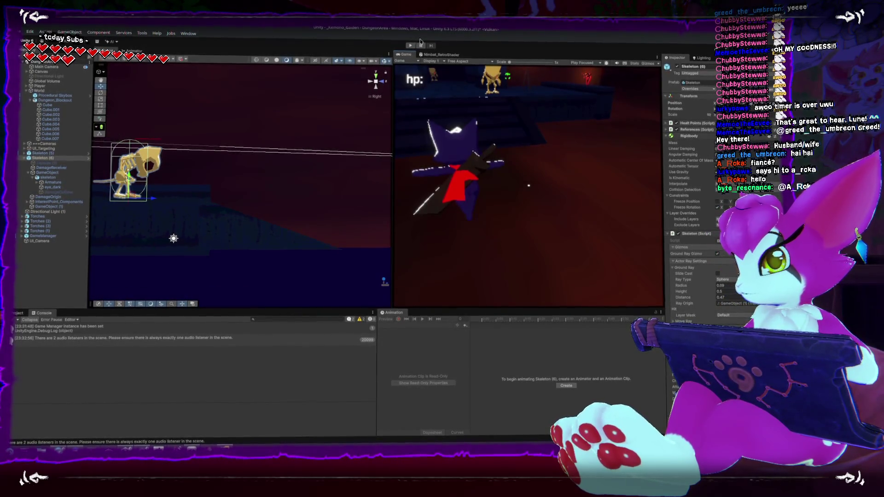
key("ctrl+p")
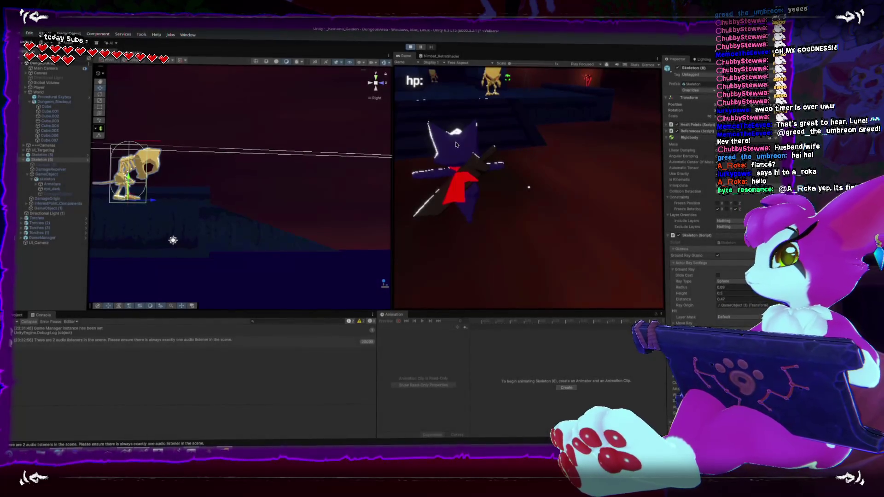
key("w")
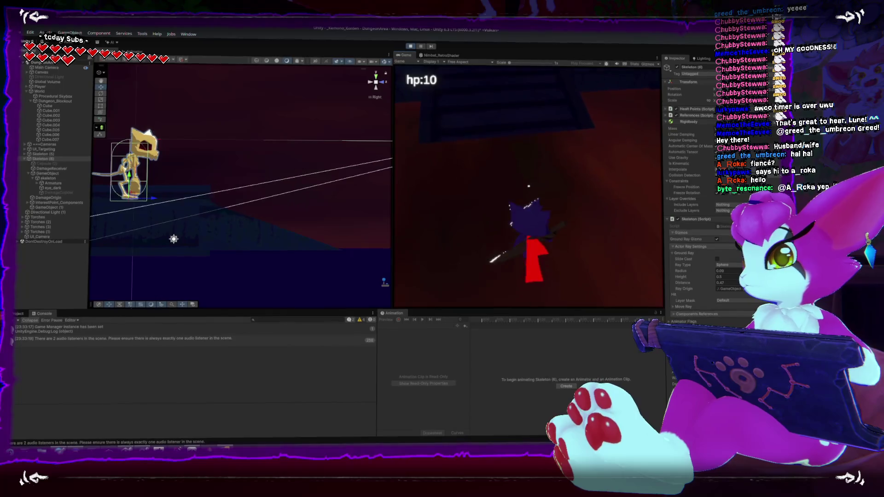
key("s")
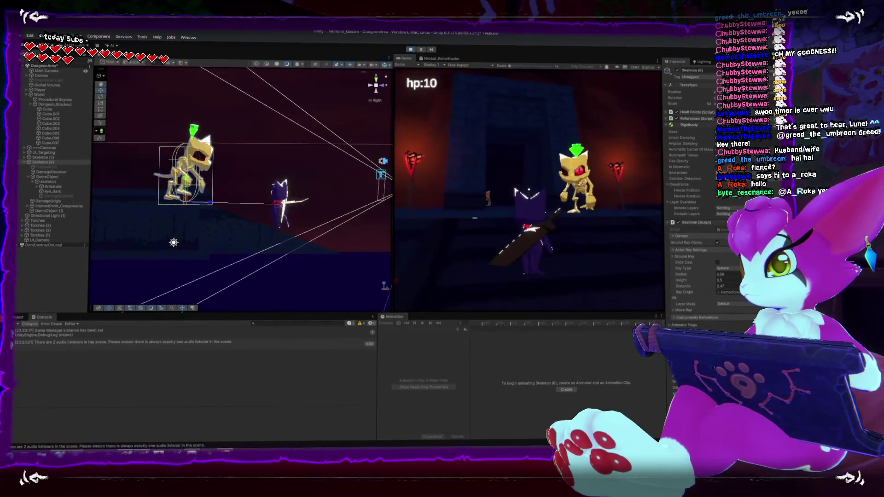
key("s")
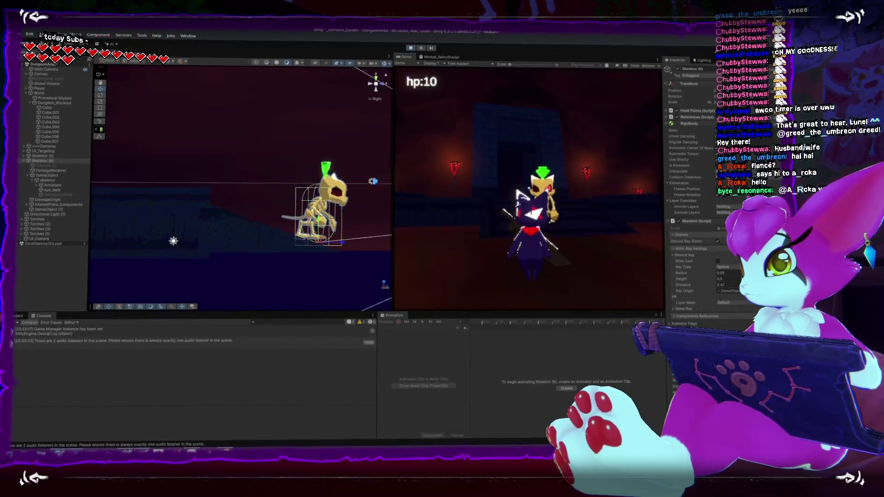
key("d")
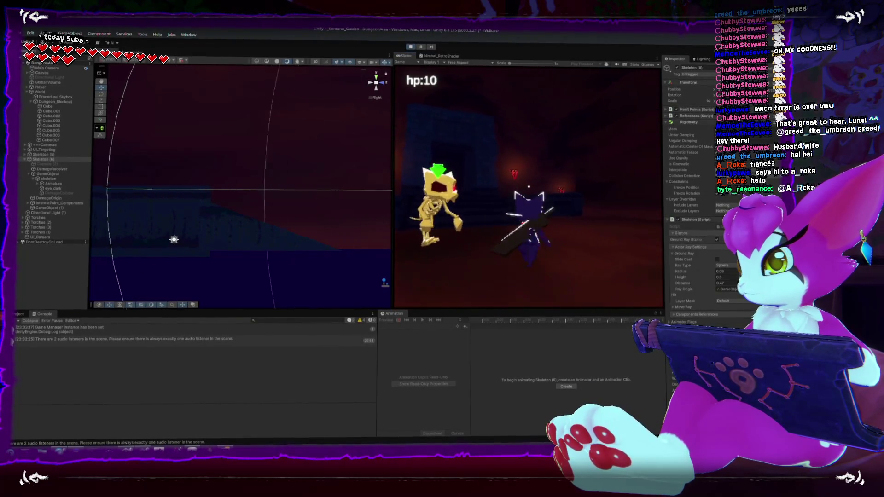
key("s")
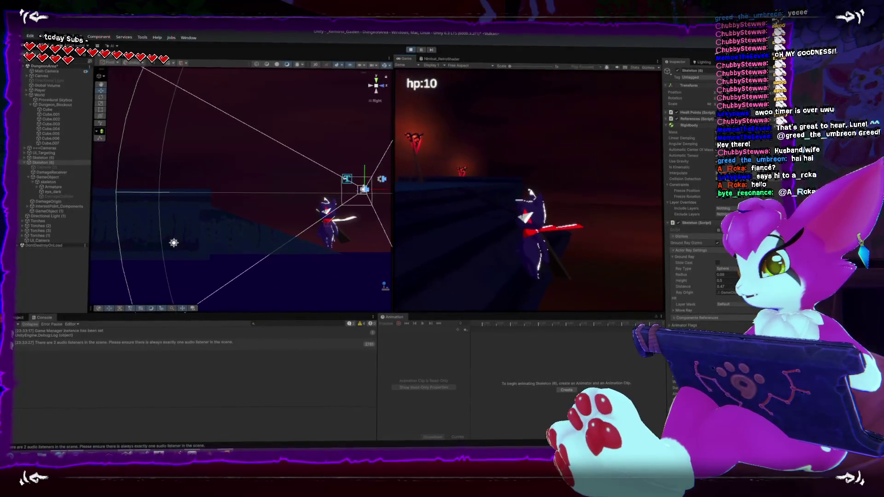
key("s")
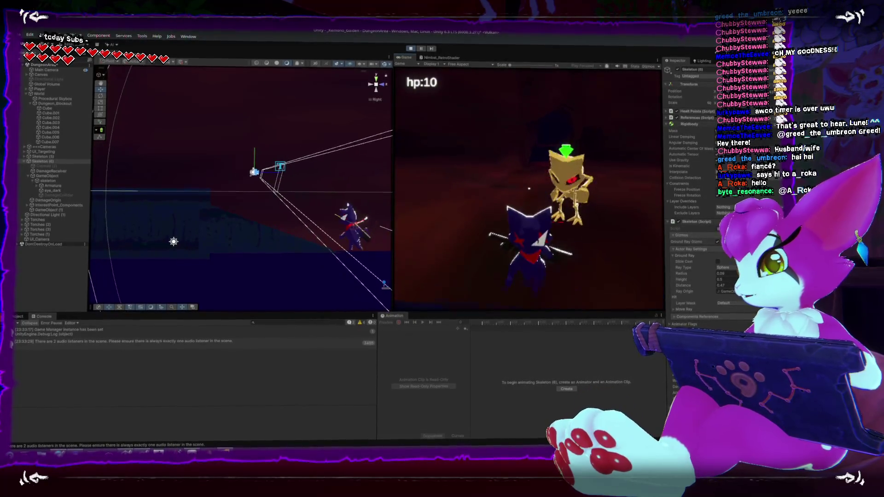
key("s")
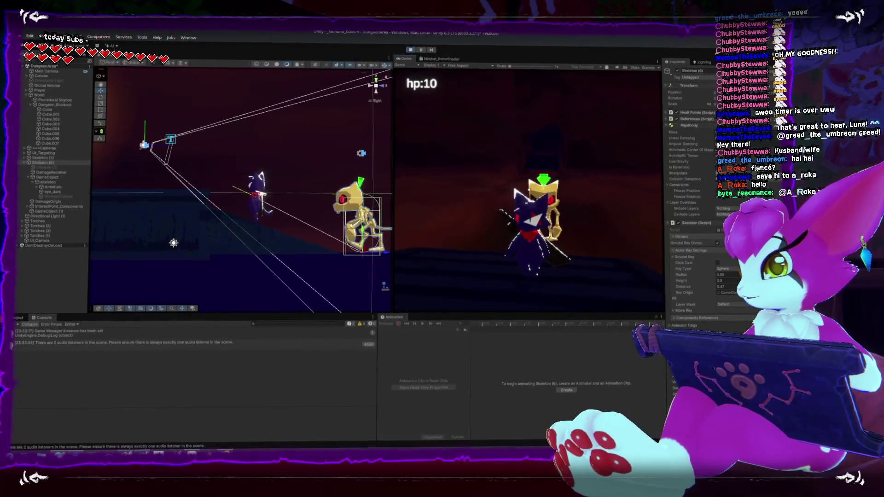
- Run off, jump, then slash the skeleton until it dies
key("w")
key("w")
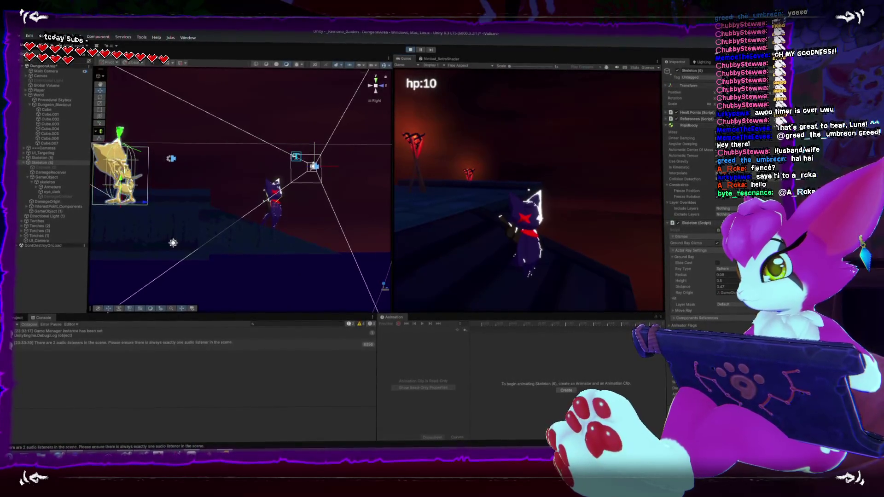
key("s")
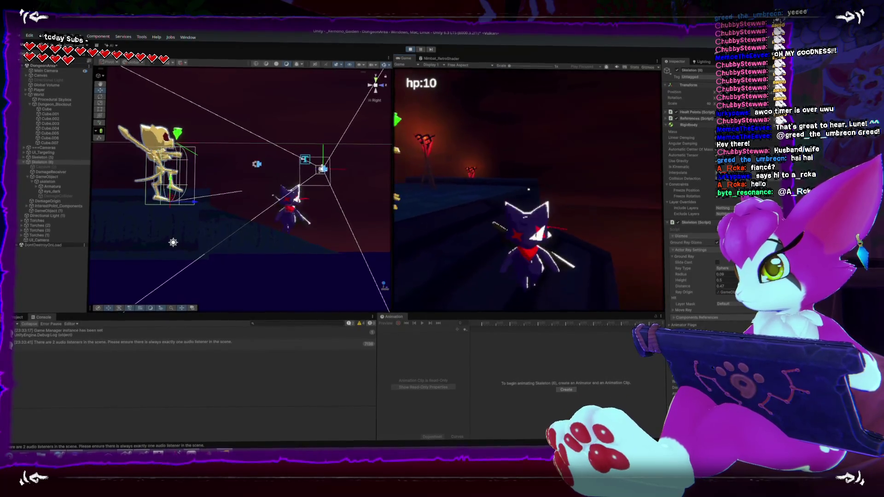
key("space")
key("space")
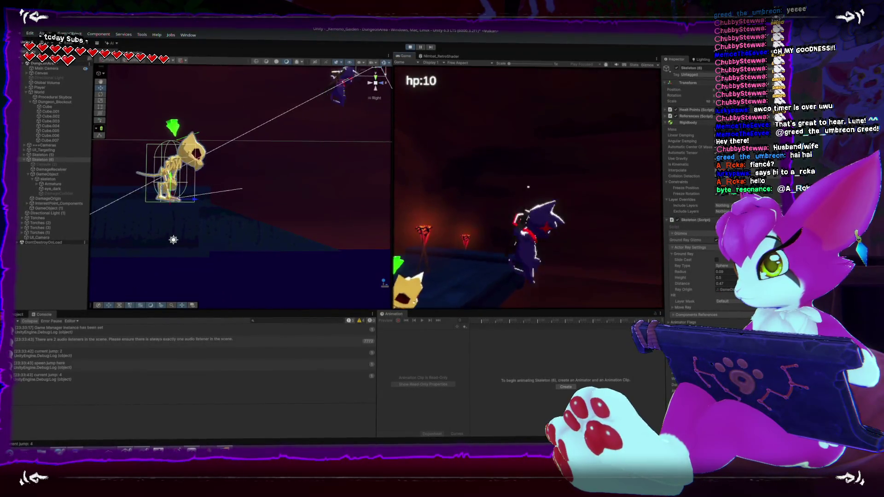
key("s")
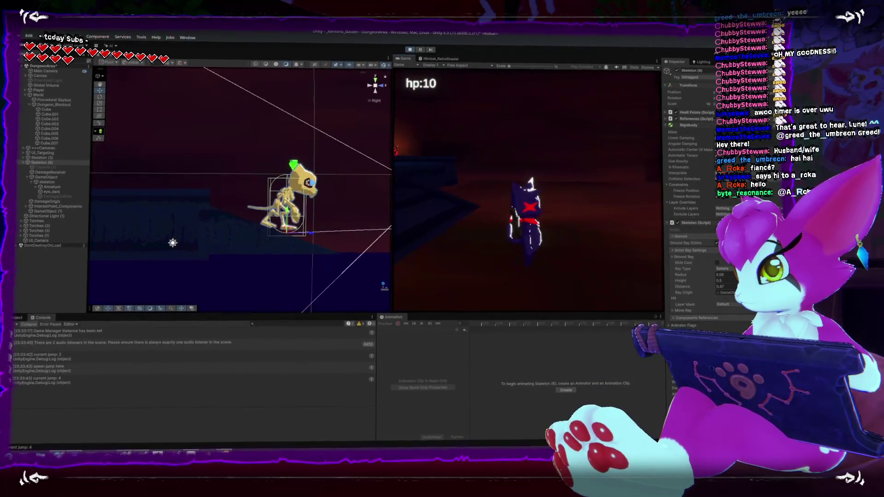
key("w")
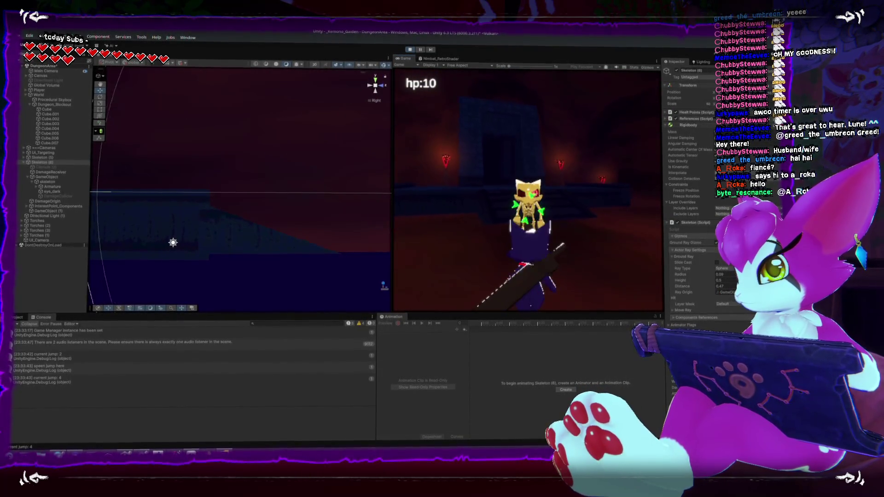
key("j")
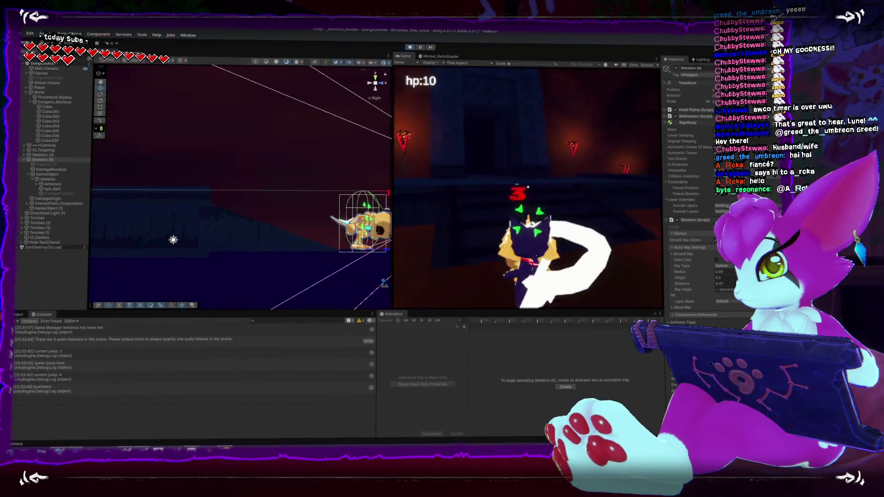
key("s")
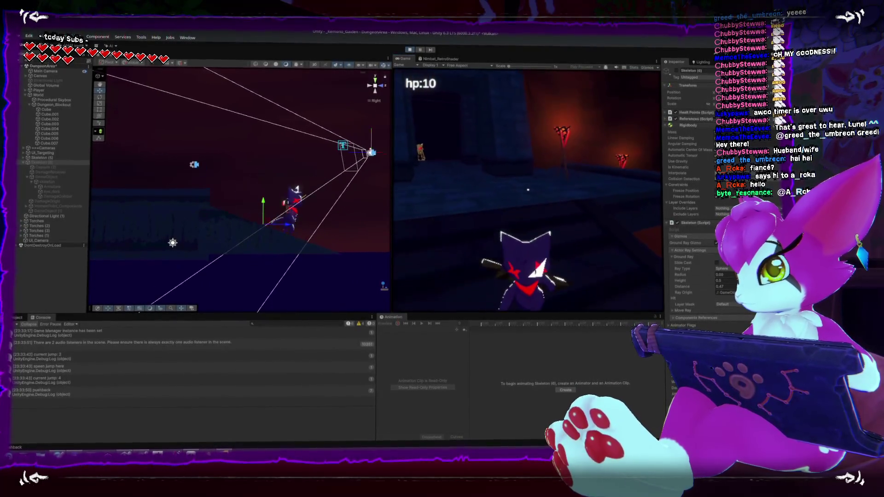
- Stop Play mode to restore the skeleton and return to ActorBase.cs in Rider
key("Escape")
left_click(409, 50)
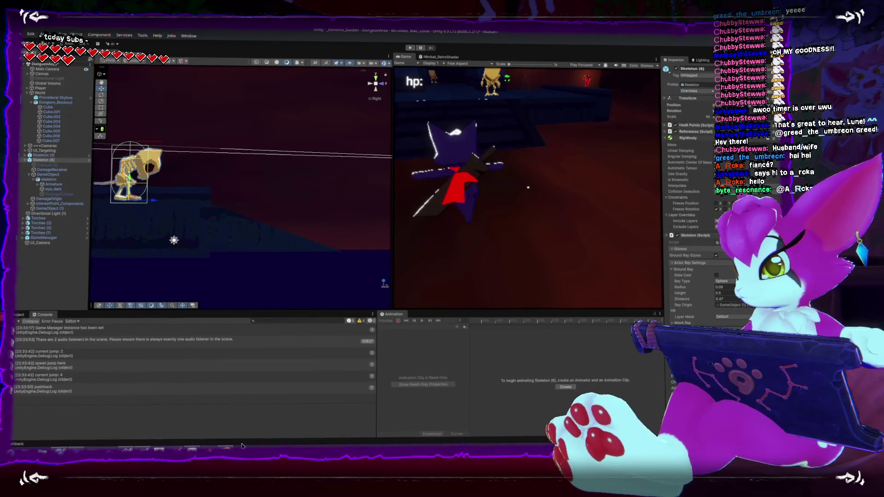
key("alt+Tab")
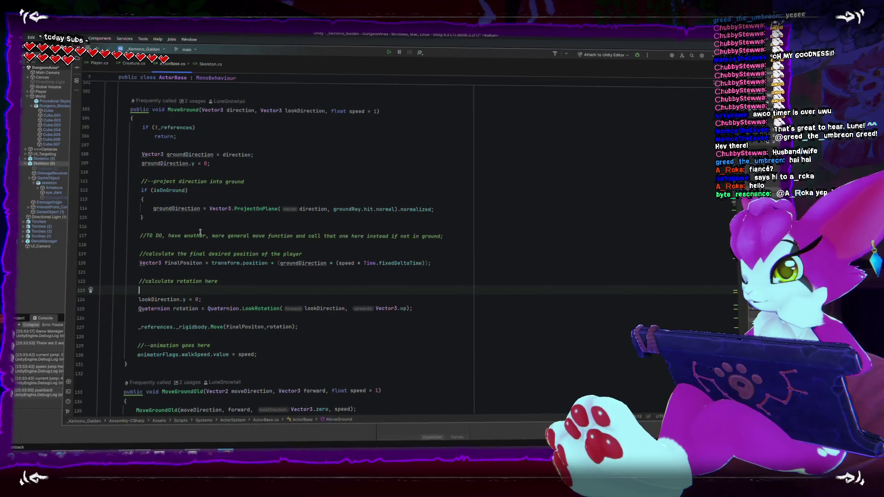
- Review the MoveGroundOld method in ActorBase.cs and select its name
scroll(182, 272, "down", 12)
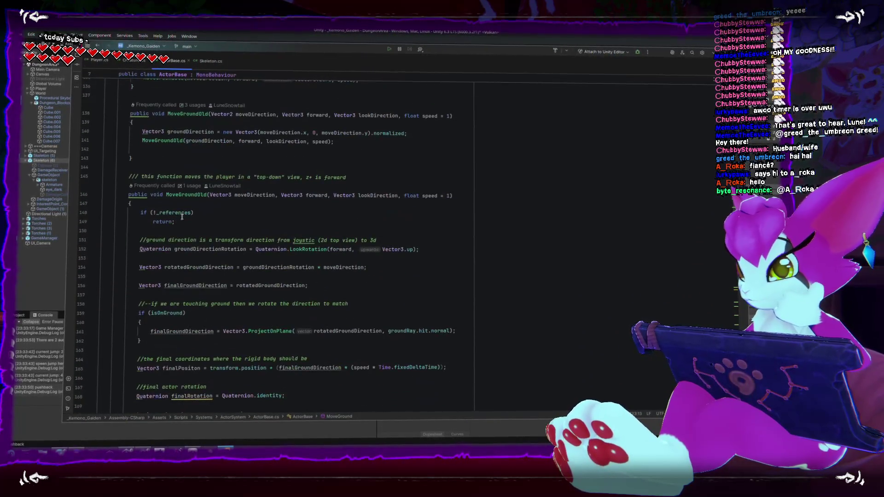
scroll(176, 262, "down", 3)
scroll(175, 263, "up", 3)
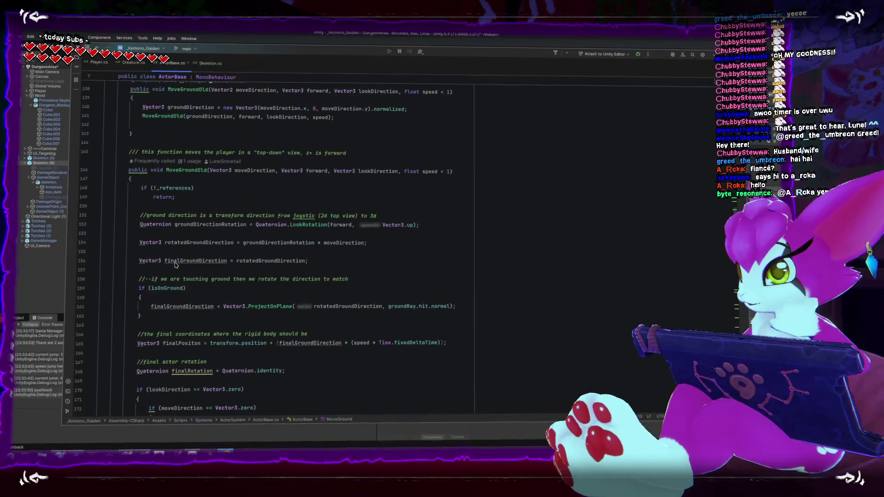
double_click(172, 199)
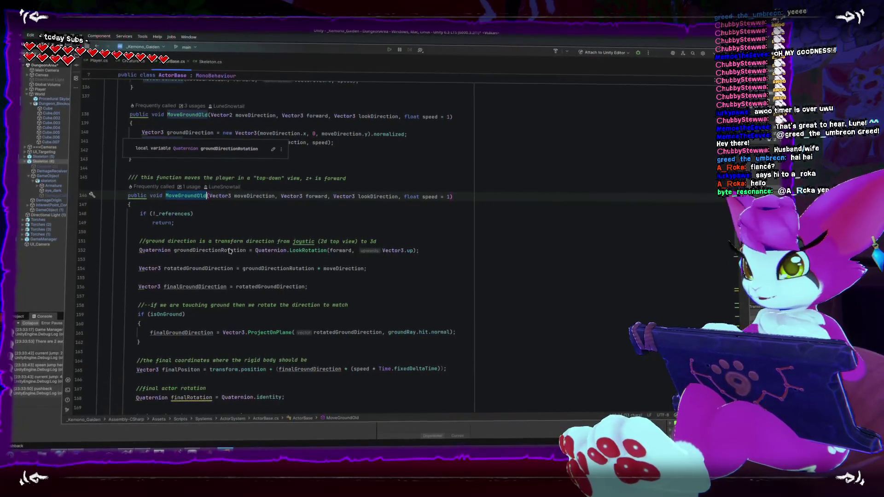
- Find usages of MoveGroundOld and go to its call in Player.cs's CreatureFixedUpdate
scroll(195, 198, "down", 5)
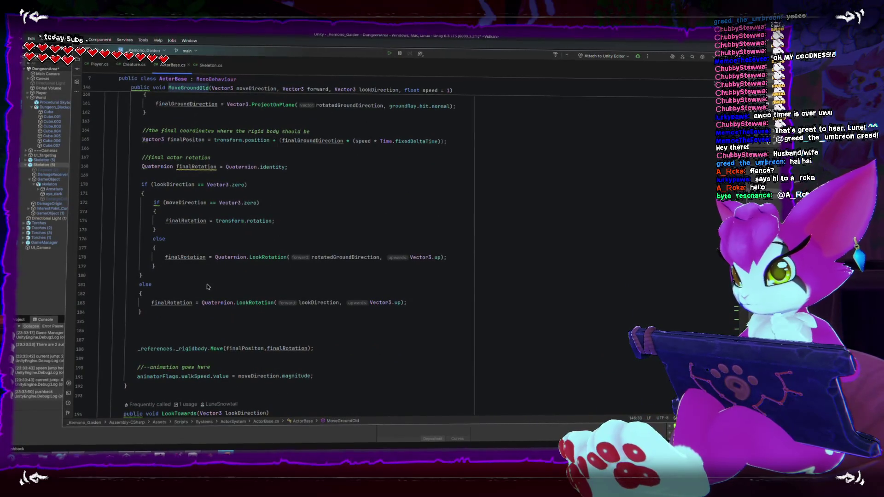
scroll(206, 286, "up", 10)
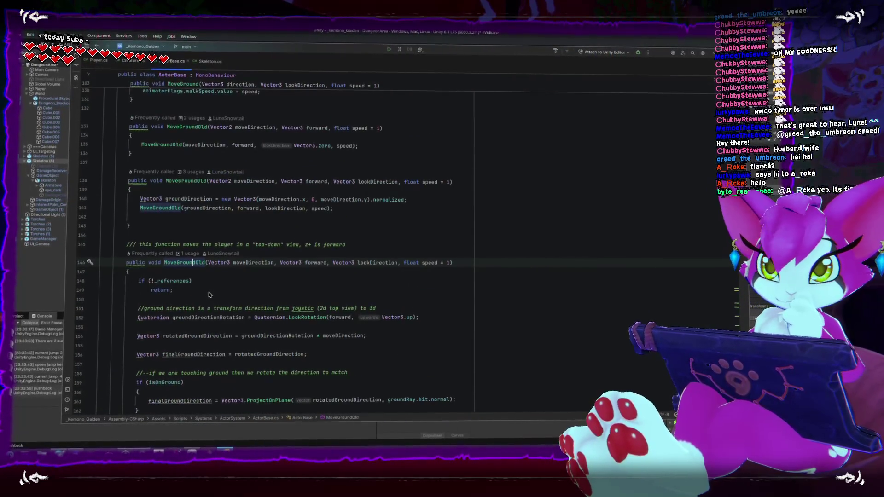
scroll(208, 239, "up", 1)
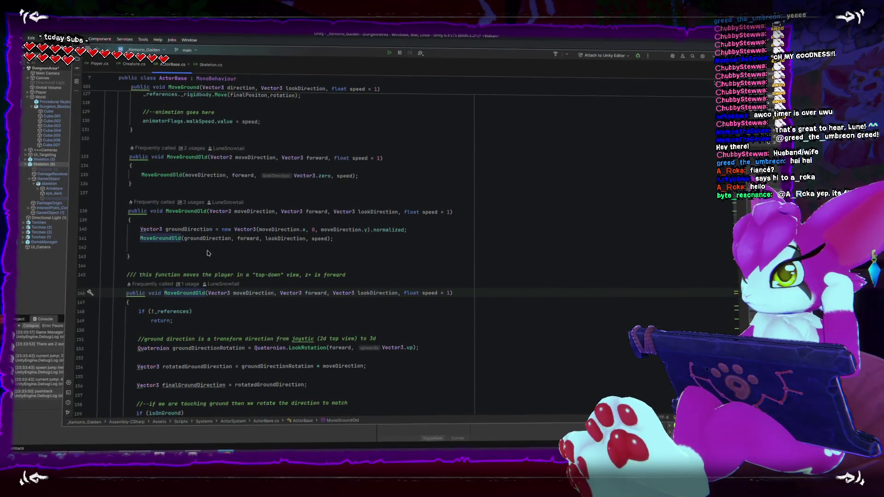
scroll(207, 253, "down", 2)
scroll(209, 255, "down", 6)
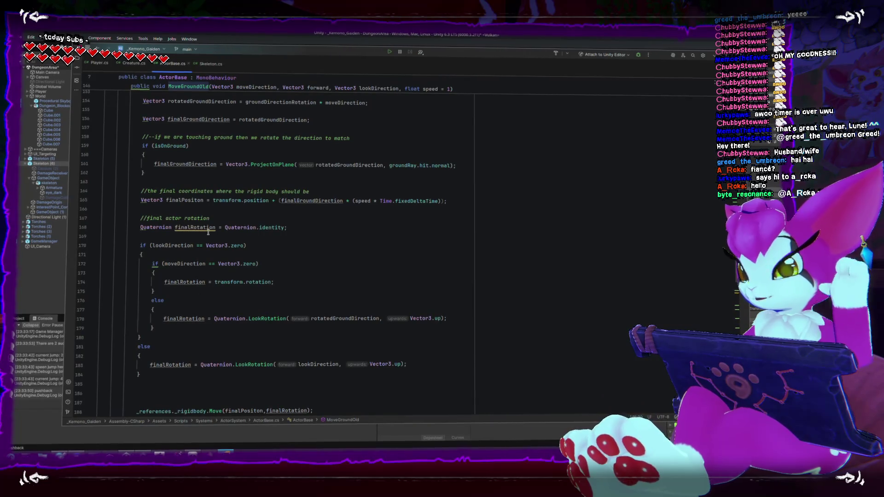
left_click(188, 87)
left_click(290, 148, "ctrl")
left_click(289, 155)
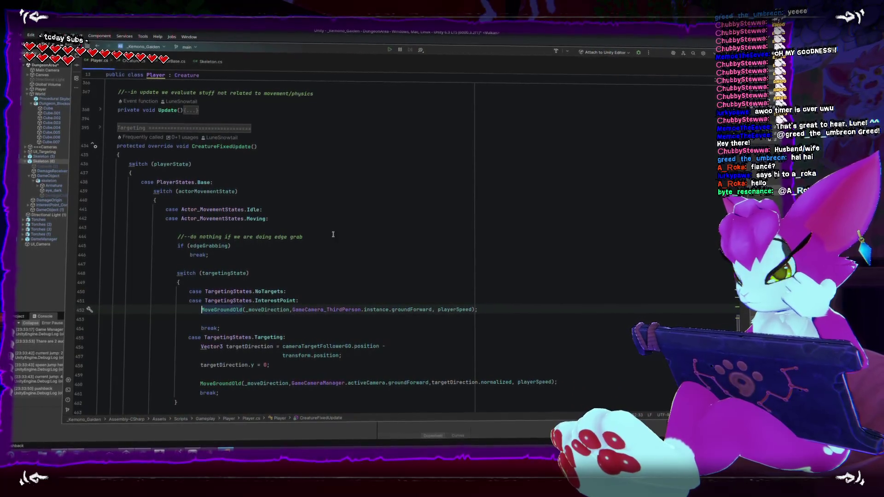
- Scroll past the CreatureFixedUpdate targeting and Jumping cases, then return to Unity
scroll(342, 273, "down", 2)
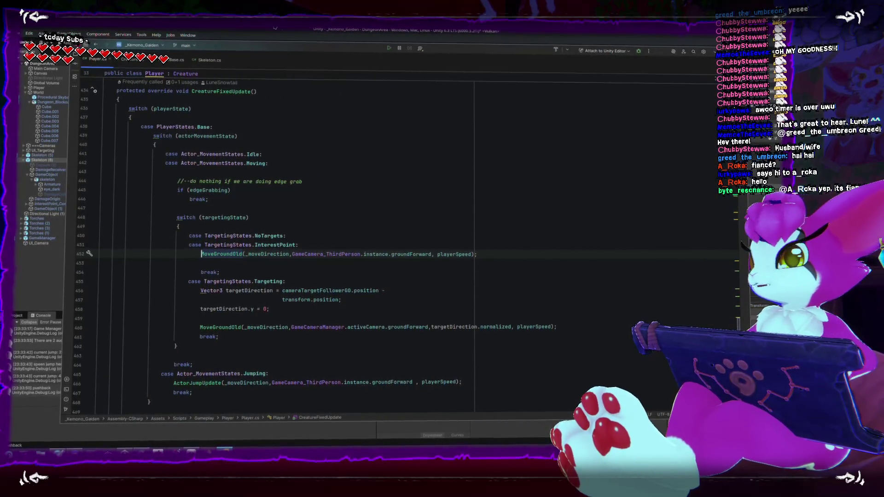
key("alt+Tab")
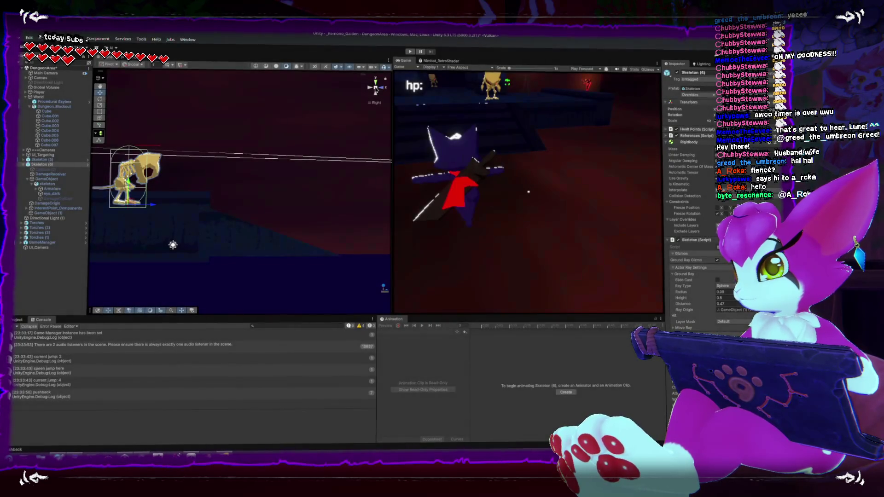
- Switch the Scene view to Top, frame Dungeon_Blockout, and zoom in on the skeleton
left_click(376, 86)
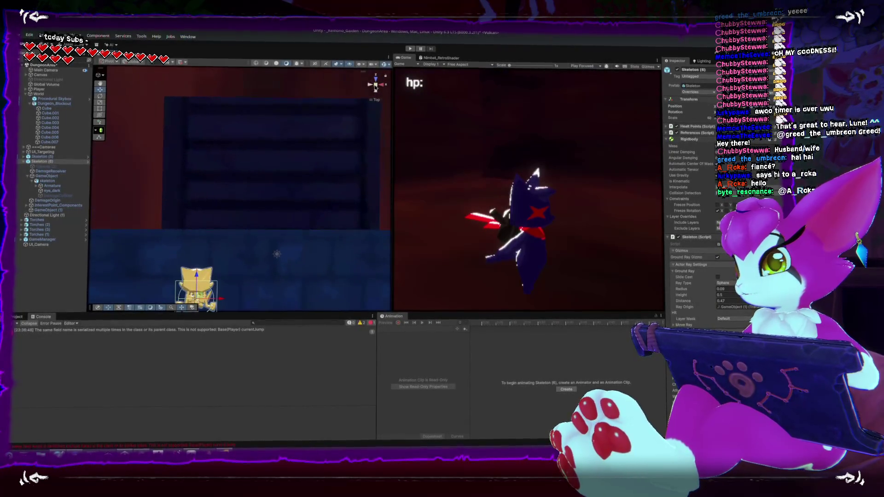
scroll(276, 163, "down", 5)
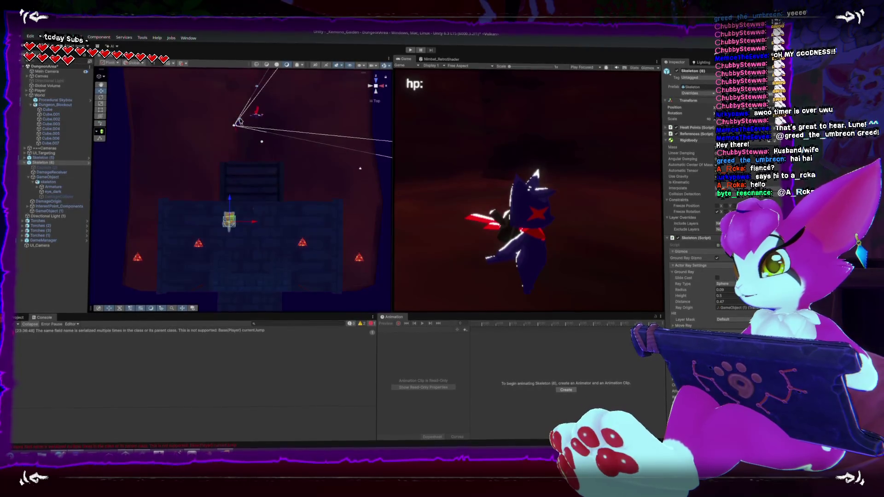
left_click(276, 163)
key("f")
scroll(237, 159, "up", 5)
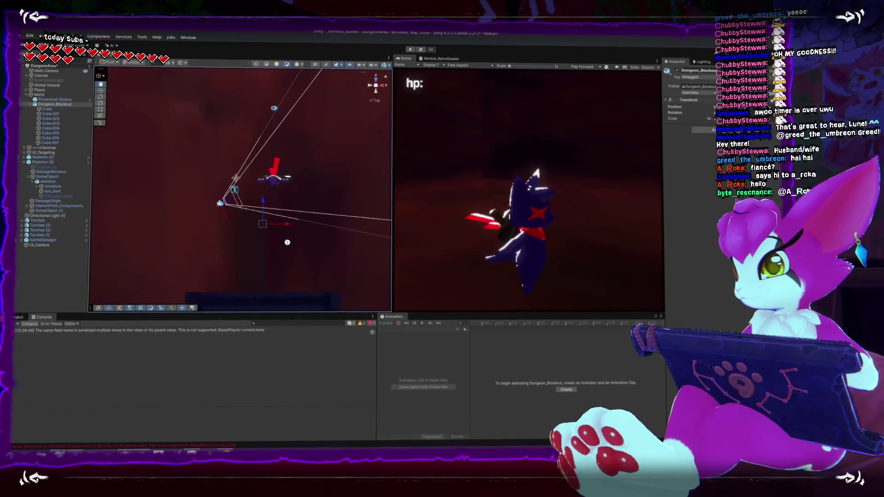
- Capture a region screenshot of the top-down Scene view, copy it, and open it for editing
key("super+shift+s")
mouse_move(163, 89)
left_mouse_down()
mouse_move(315, 228)
mouse_move(405, 286)
left_mouse_up()
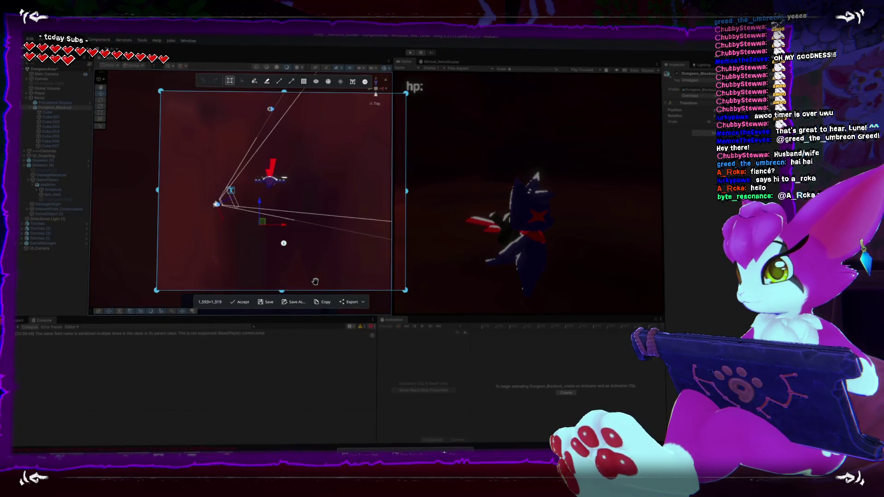
left_click(323, 301)
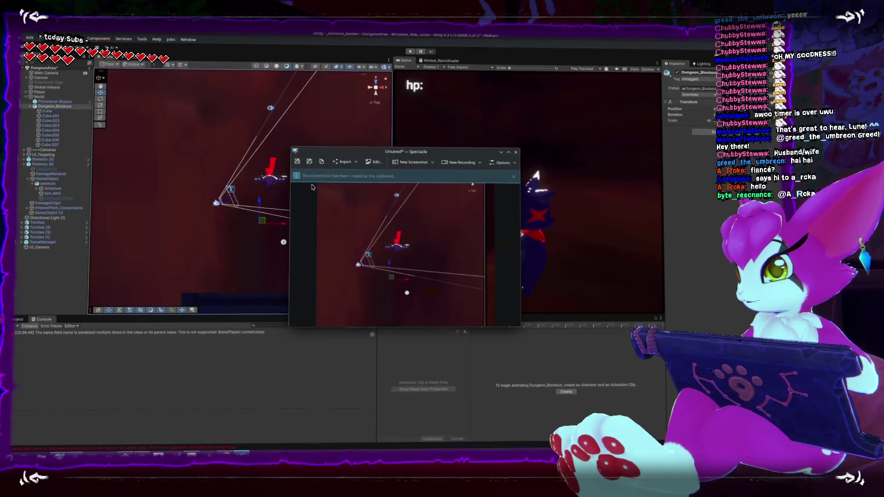
left_click(374, 161)
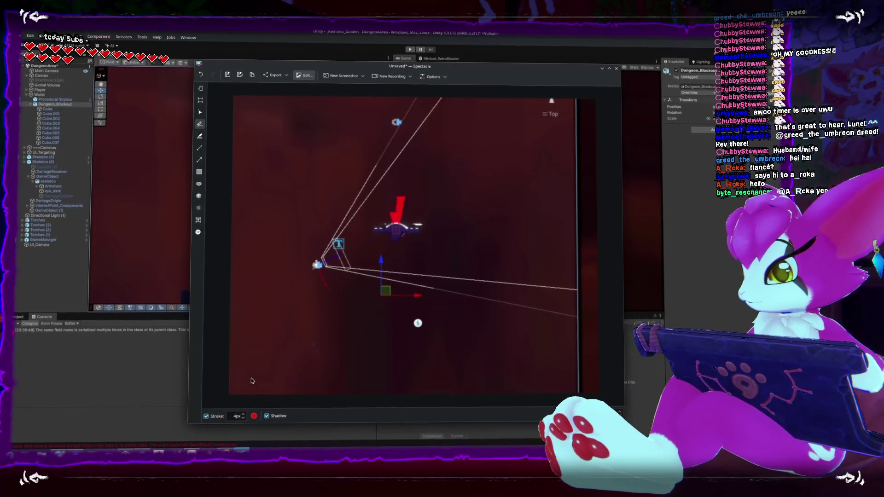
- Set the annotation colour to magenta, draw arrows labelled A, W, S, D, and undo a stray stroke
left_click(254, 414)
left_click(377, 205)
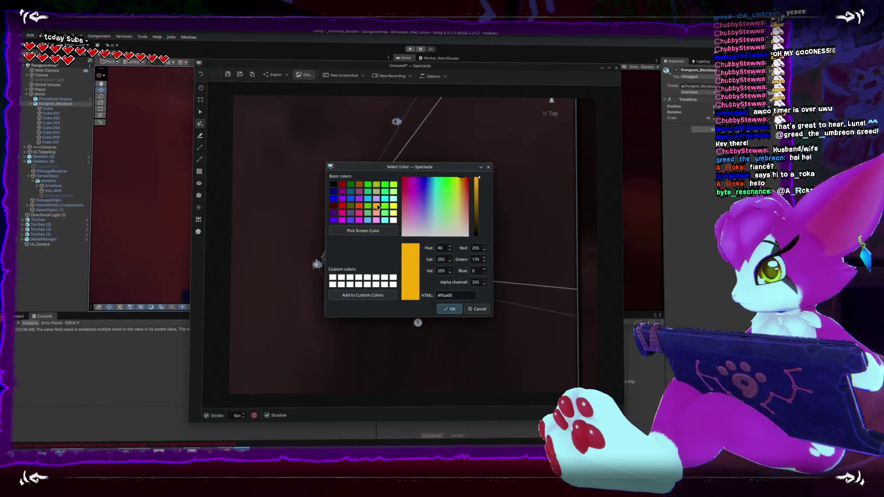
left_click(358, 223)
key("Return")
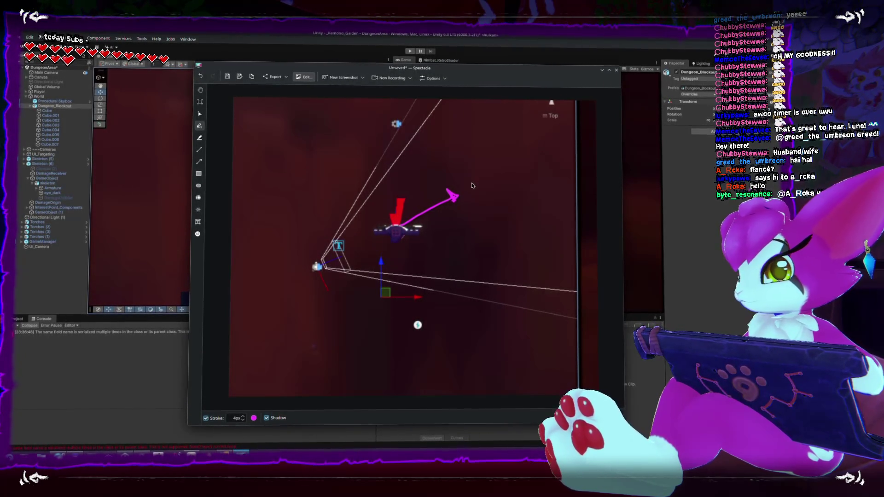
mouse_move(489, 173)
left_mouse_down()
mouse_move(483, 179)
mouse_move(519, 188)
left_mouse_up()
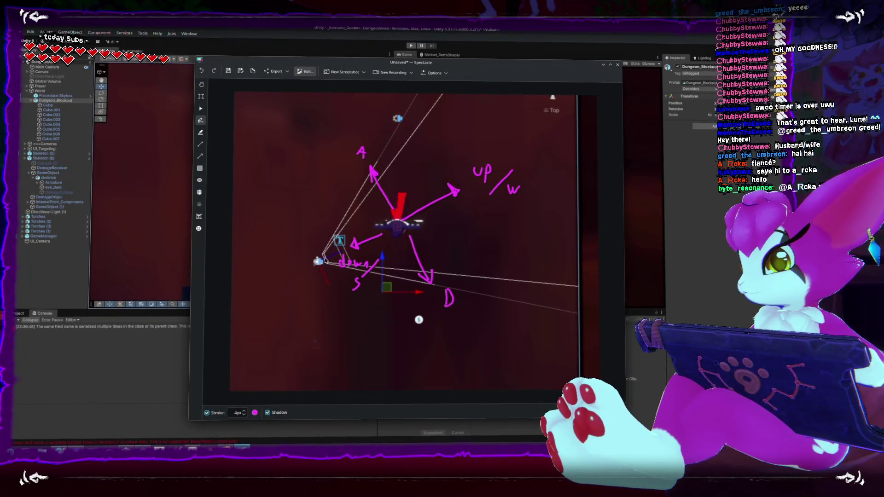
key("ctrl+z")
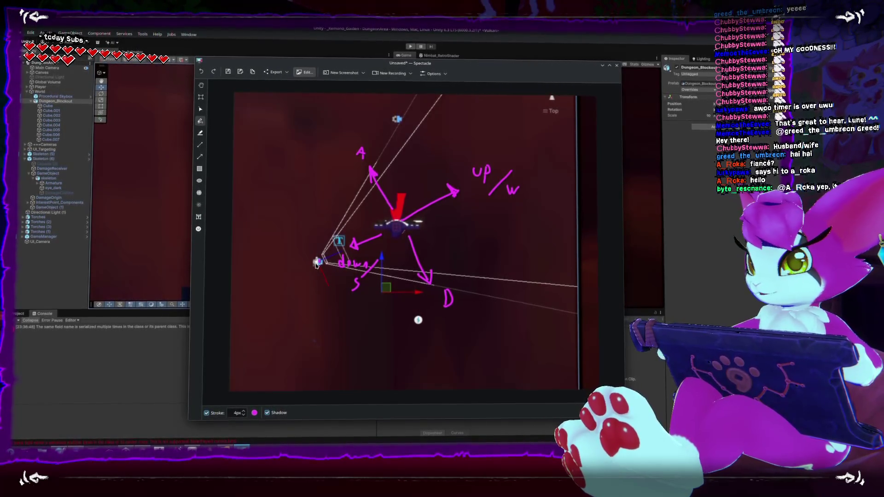
- Close the annotated screenshot window with Escape
key("Escape")
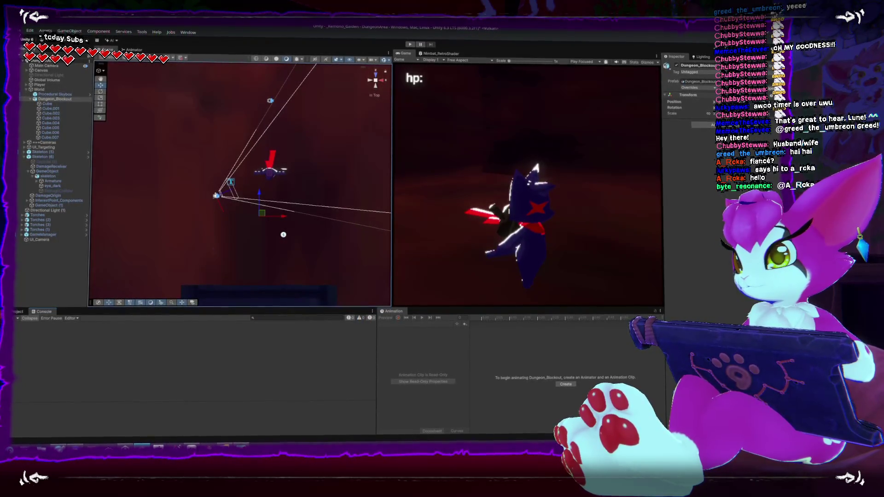
- Save the scene, return the Scene view to perspective, and switch back to Player.cs in Rider
left_click(25, 36)
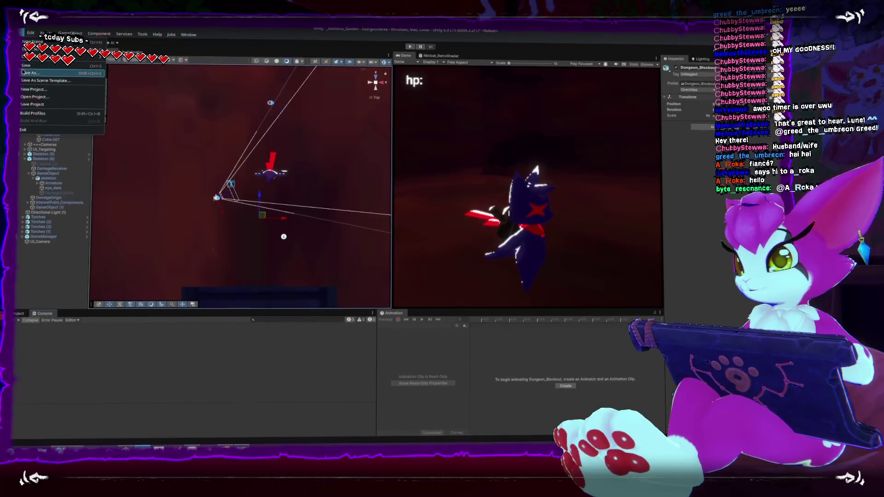
left_click(24, 68)
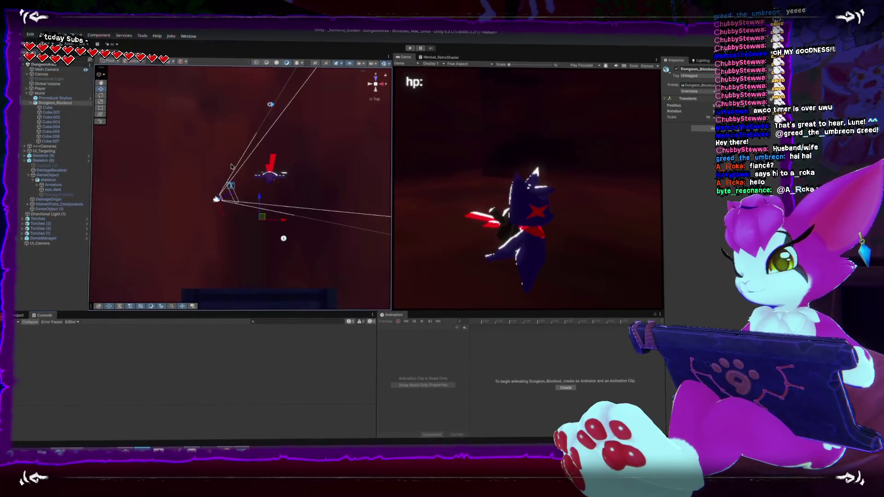
left_click(376, 83)
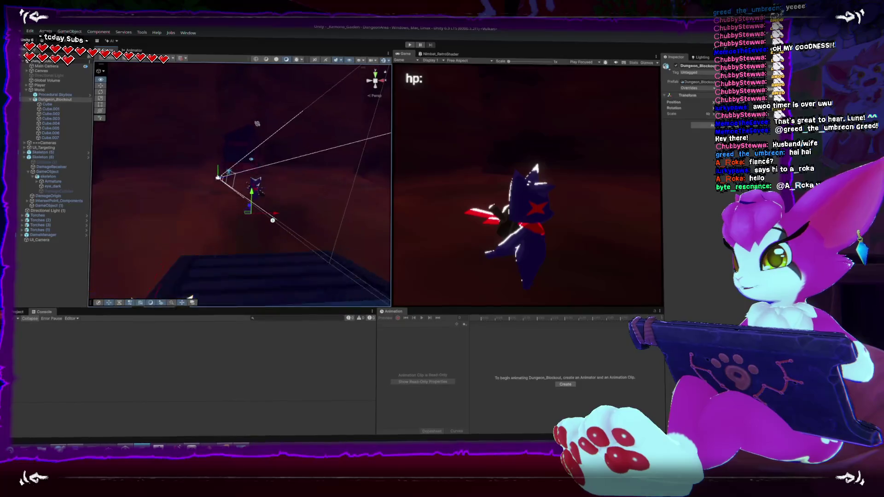
scroll(232, 207, "up", 5)
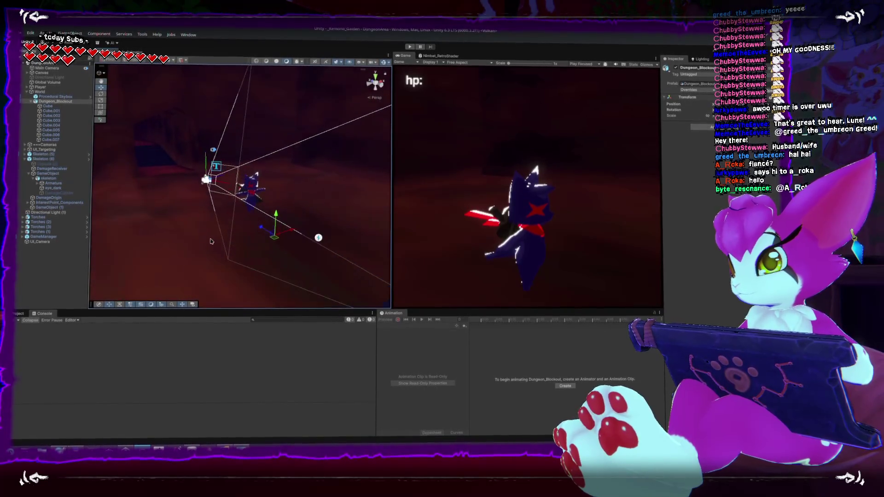
key("alt+Tab")
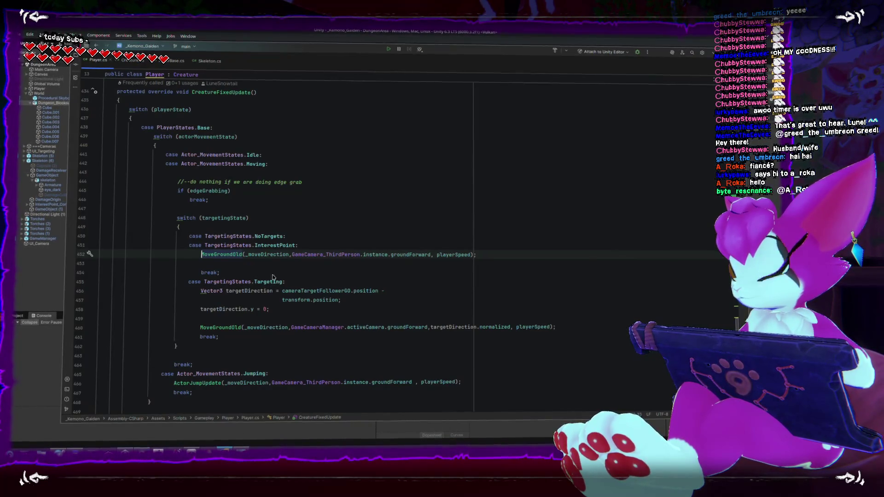
mouse_move(267, 256)
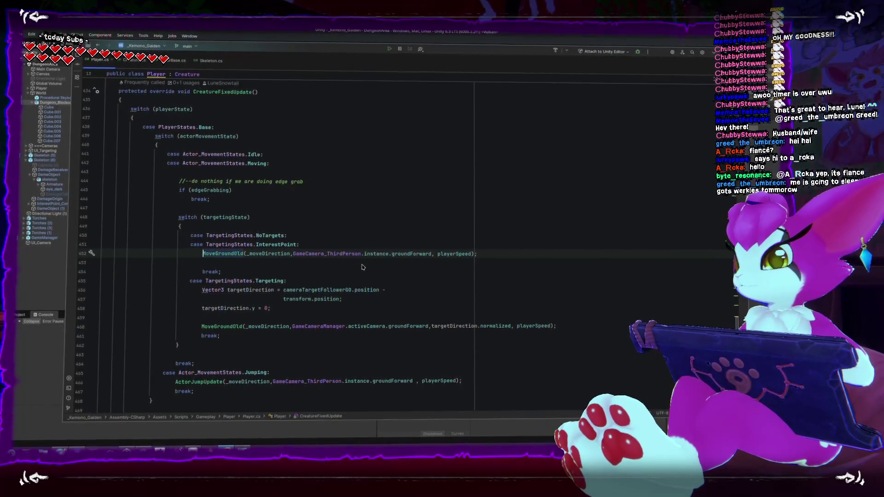
scroll(276, 261, "down", 10)
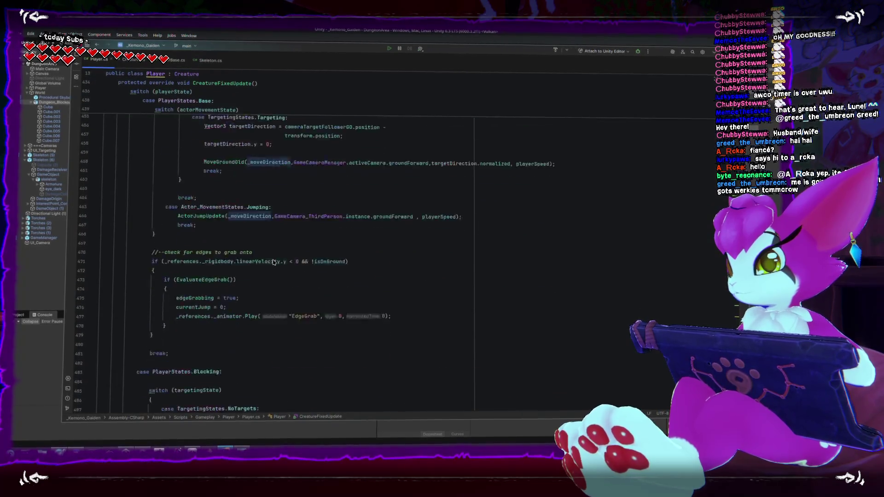
scroll(274, 264, "down", 15)
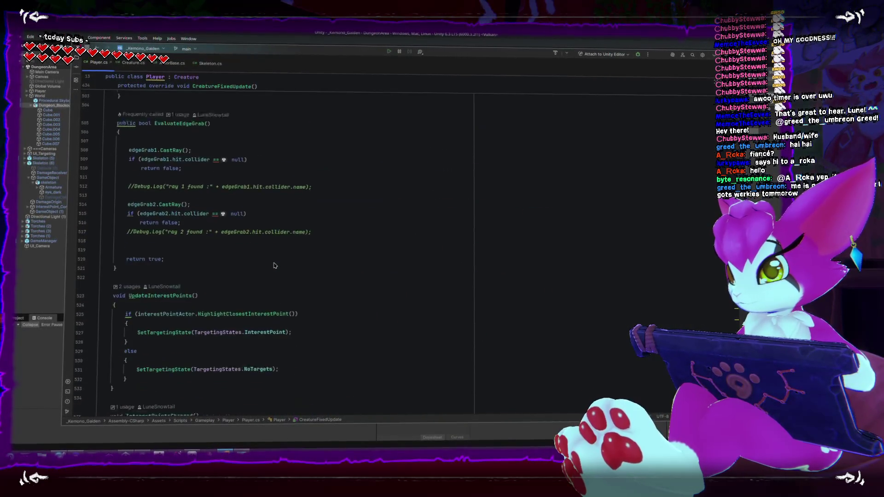
scroll(274, 265, "up", 20)
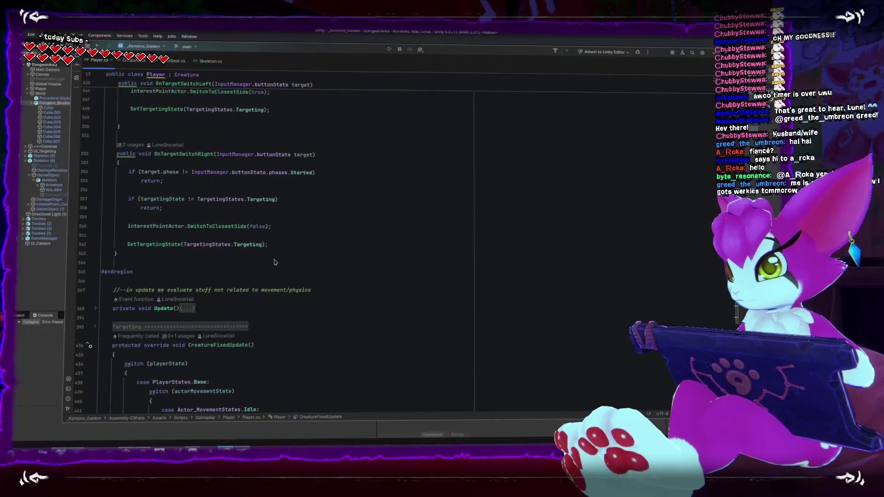
scroll(275, 262, "up", 15)
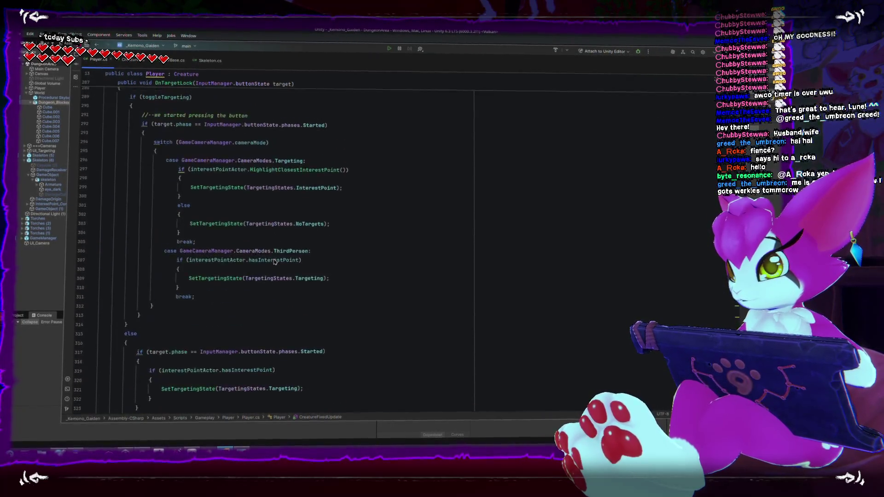
scroll(274, 263, "up", 20)
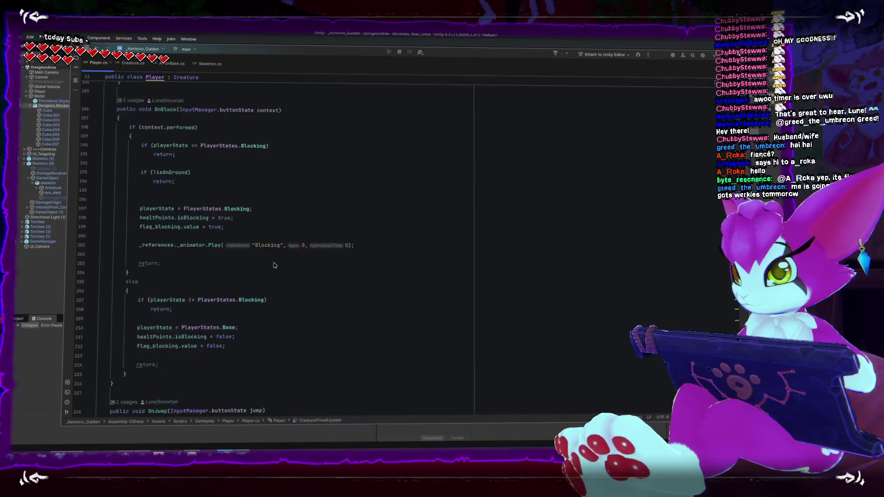
scroll(274, 265, "up", 3)
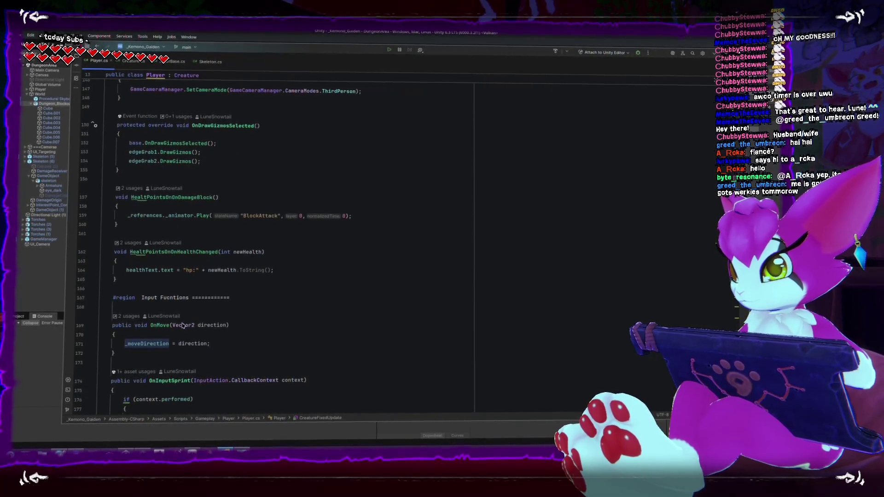
scroll(144, 349, "down", 2)
double_click(147, 301)
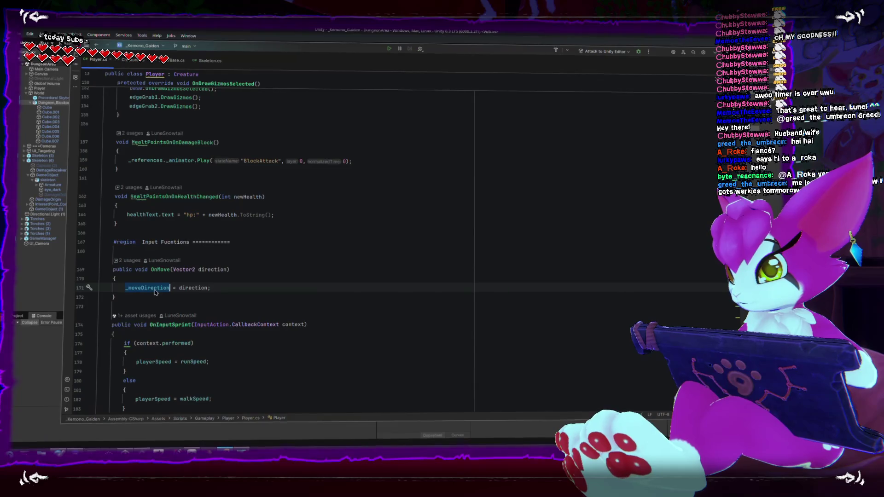
scroll(237, 301, "up", 11)
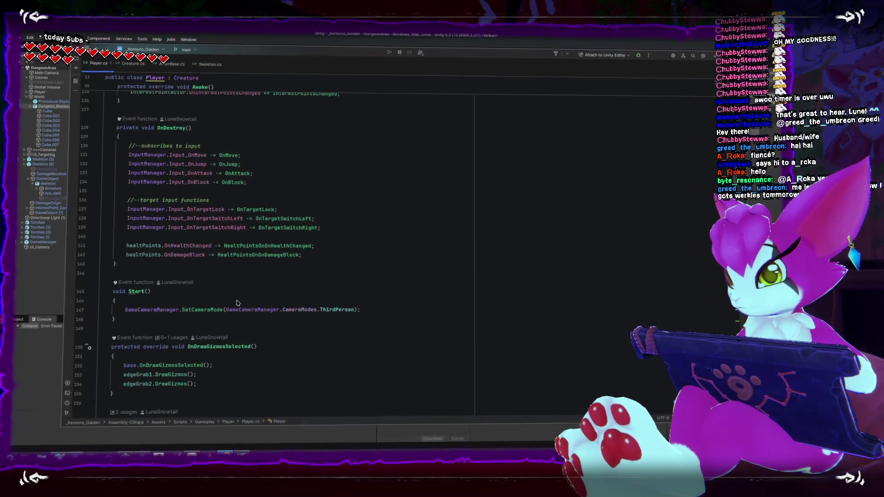
scroll(237, 302, "up", 7)
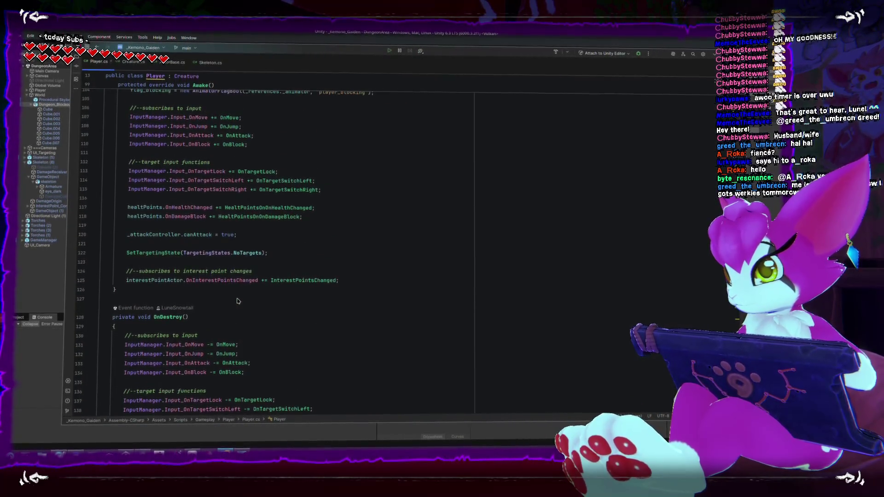
scroll(238, 300, "up", 2)
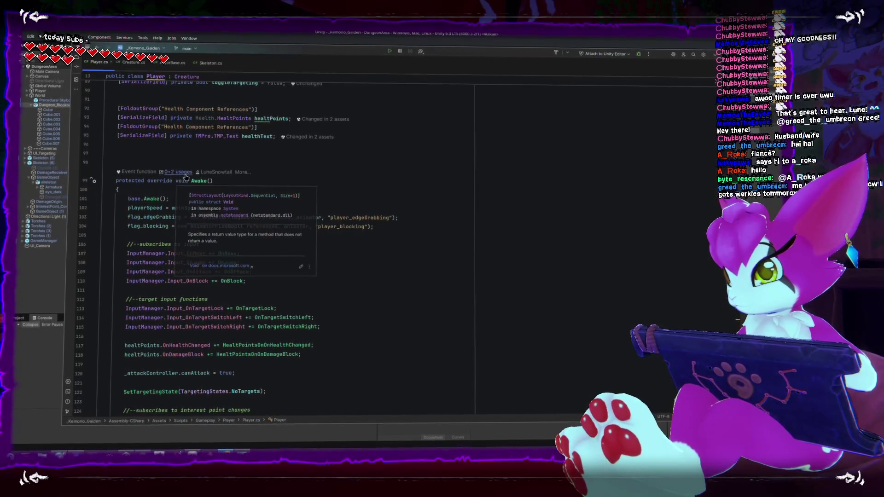
scroll(193, 169, "down", 15)
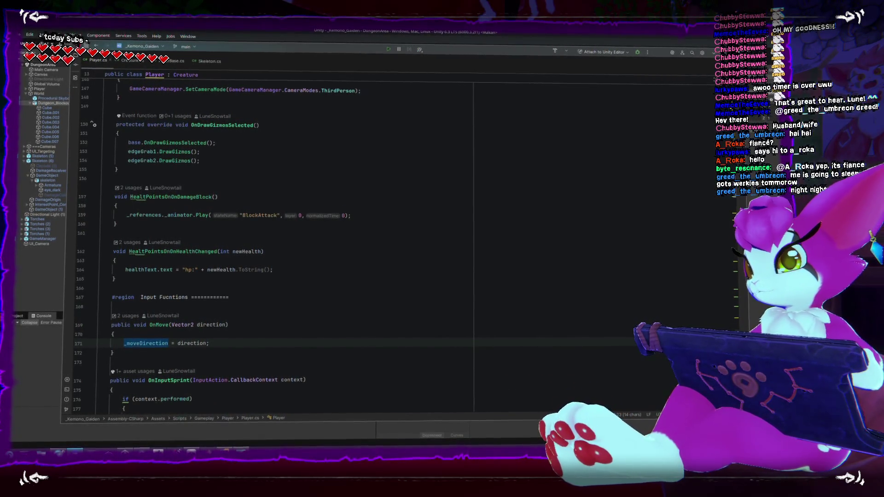
- Scroll through Player.cs and jump to the OnMove method declaration with F12
scroll(447, 259, "up", 1)
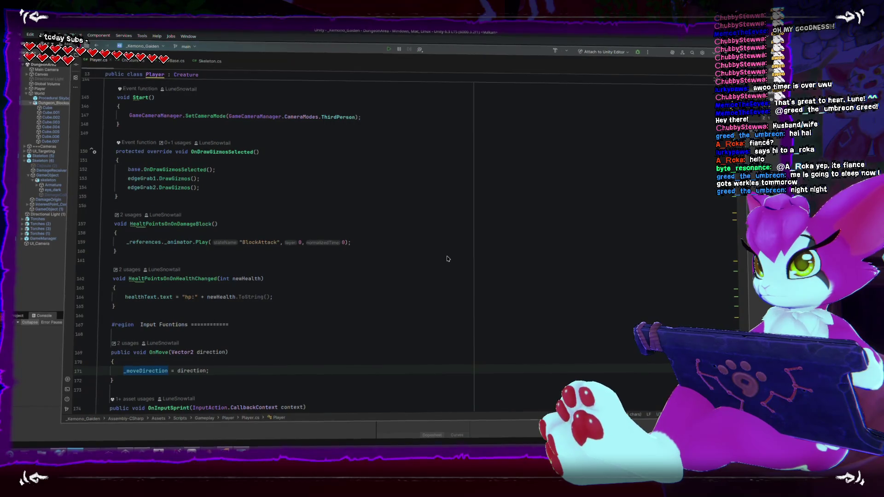
scroll(447, 257, "down", 4)
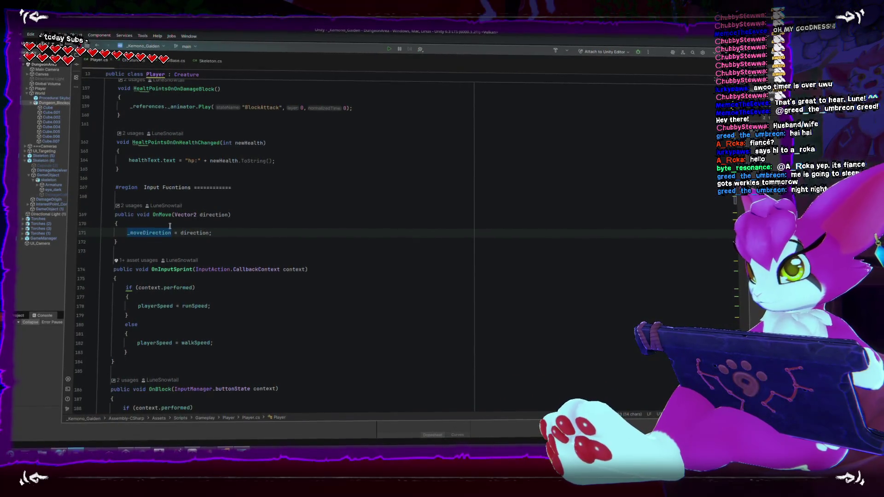
scroll(184, 230, "up", 8)
scroll(206, 234, "up", 9)
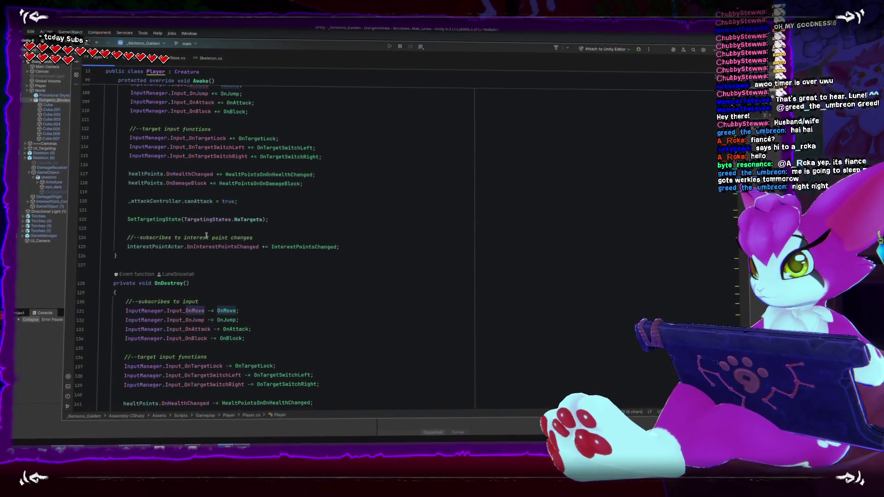
scroll(207, 232, "down", 2)
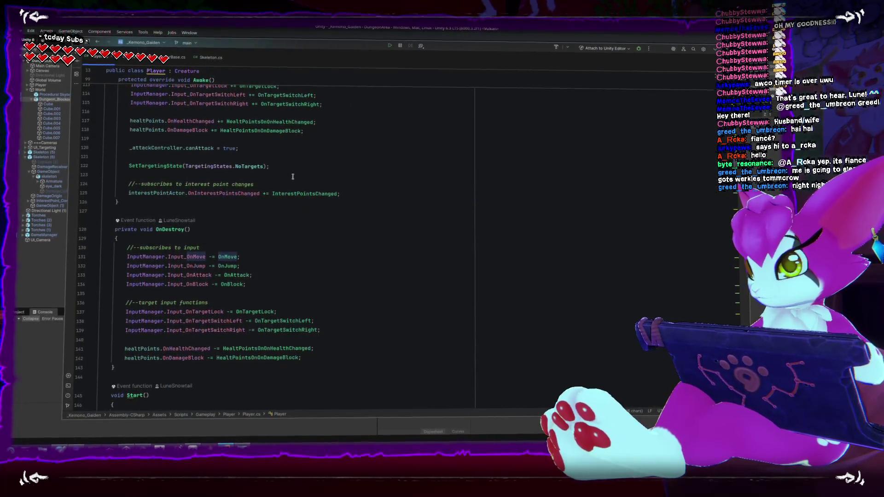
key("F12")
- Read through the OnMove declaration, then switch back to the Unity editor
scroll(282, 271, "down", 3)
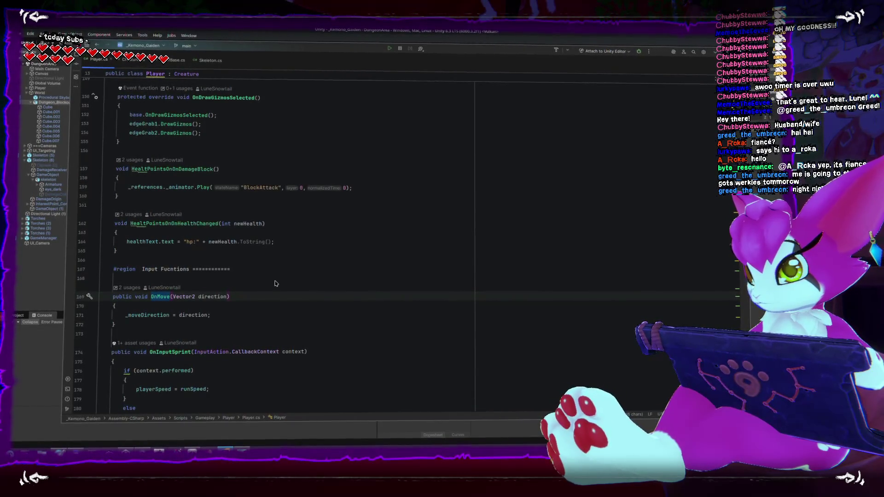
scroll(274, 275, "down", 4)
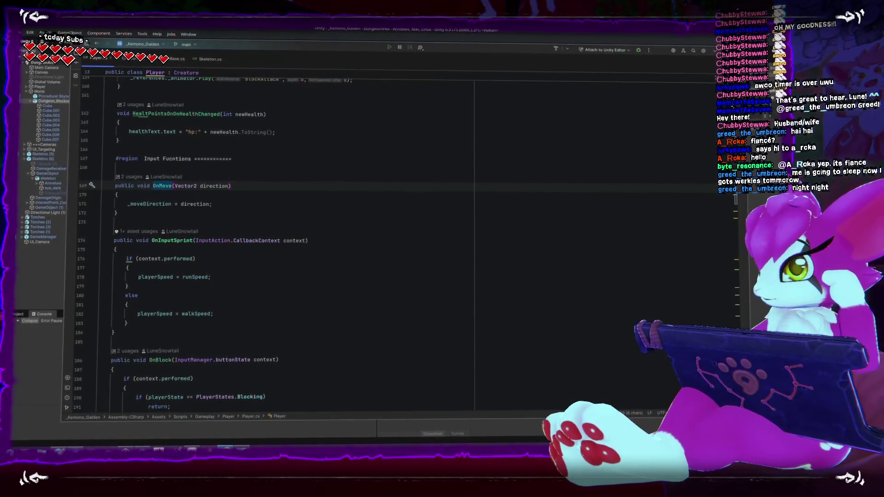
key("alt+Tab")
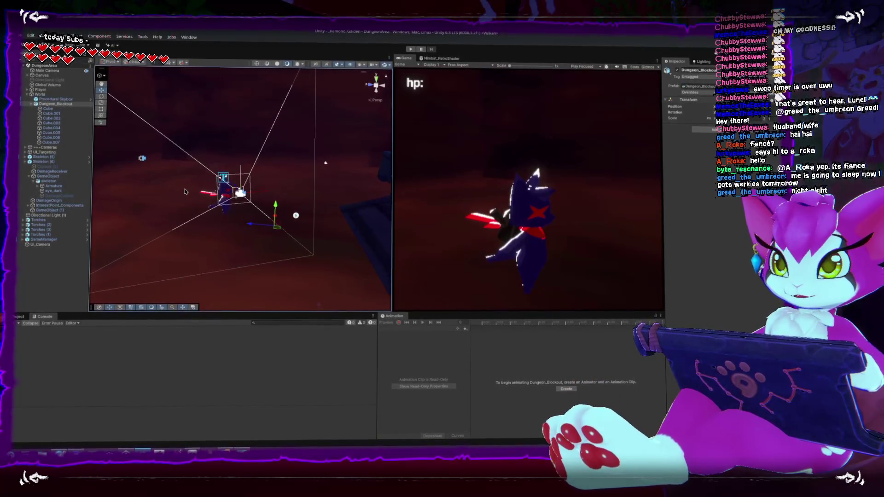
- Select and frame the Player in Unity's Scene view, then return to Rider's Player.cs input functions
left_click(225, 211)
key("f")
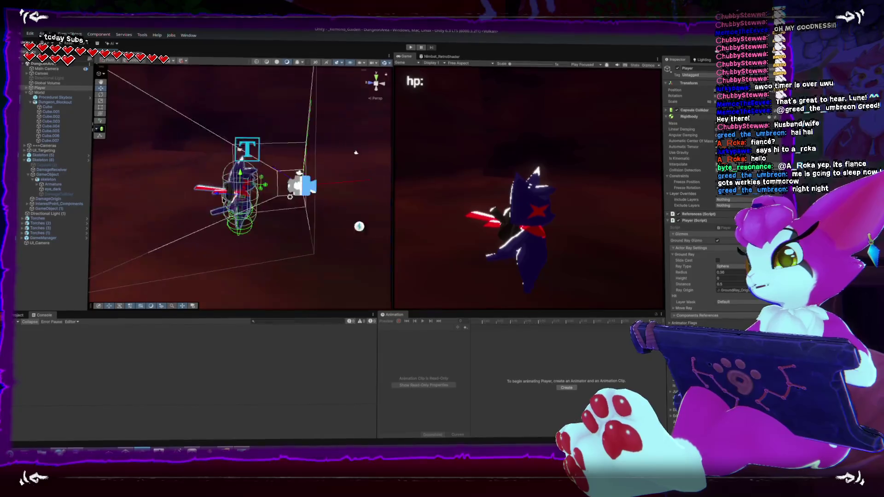
mouse_move(175, 216)
left_mouse_down()
mouse_move(122, 222)
mouse_move(221, 211)
left_mouse_up()
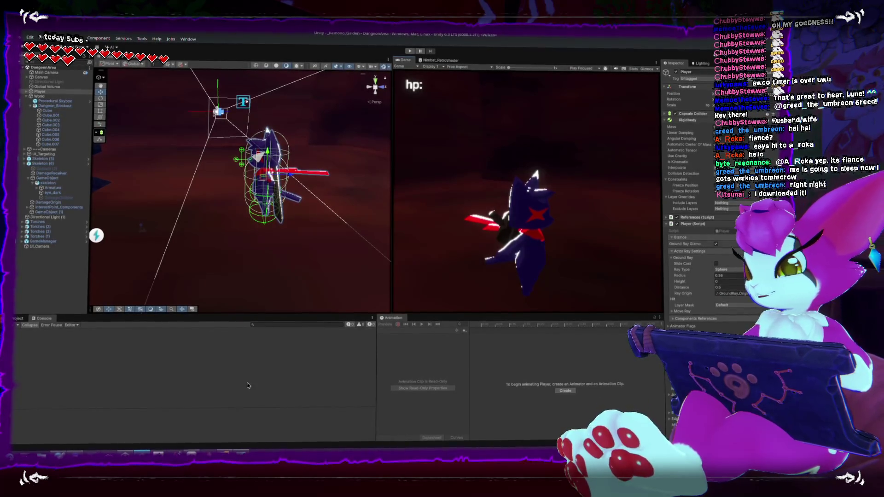
key("alt+Tab")
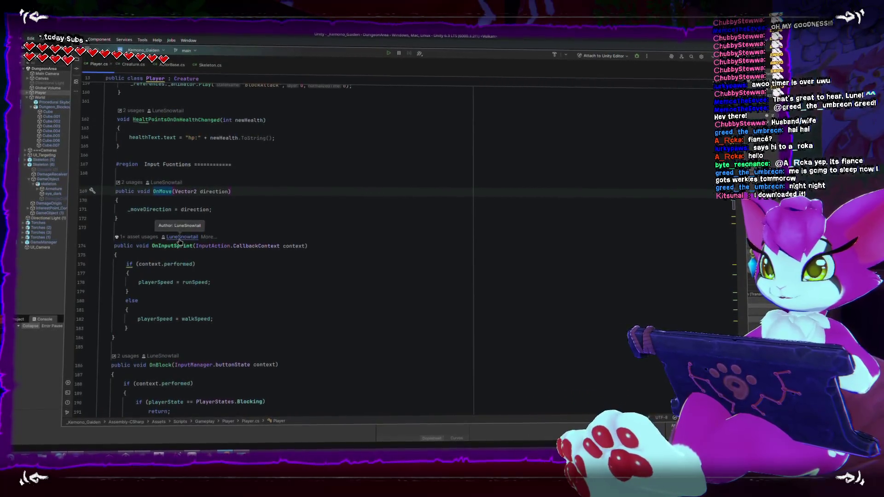
key("ctrl+w")
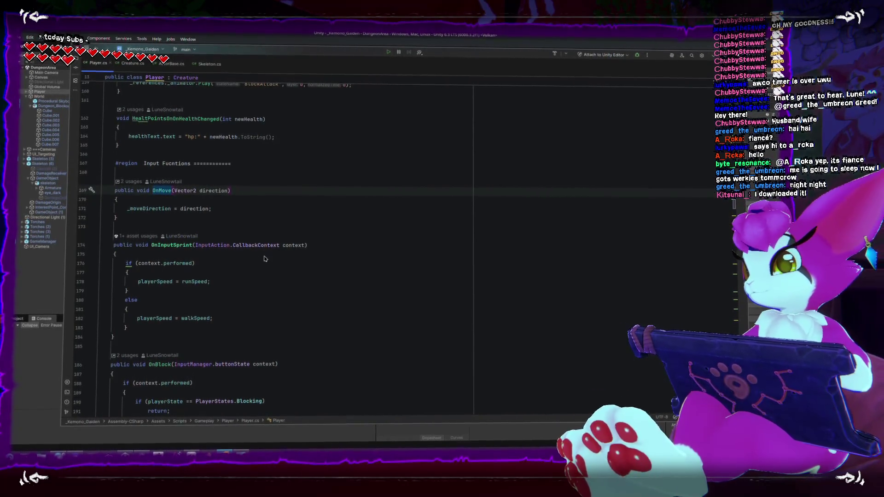
scroll(259, 312, "down", 3)
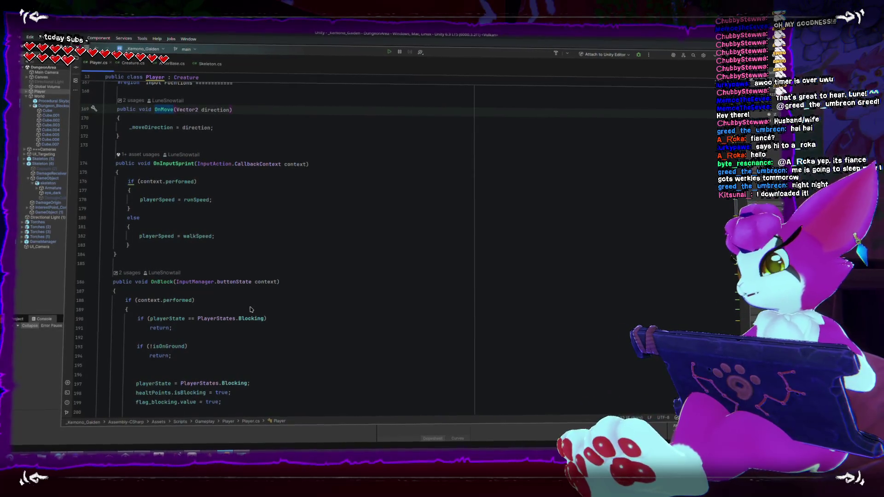
scroll(234, 281, "down", 3)
scroll(235, 279, "up", 2)
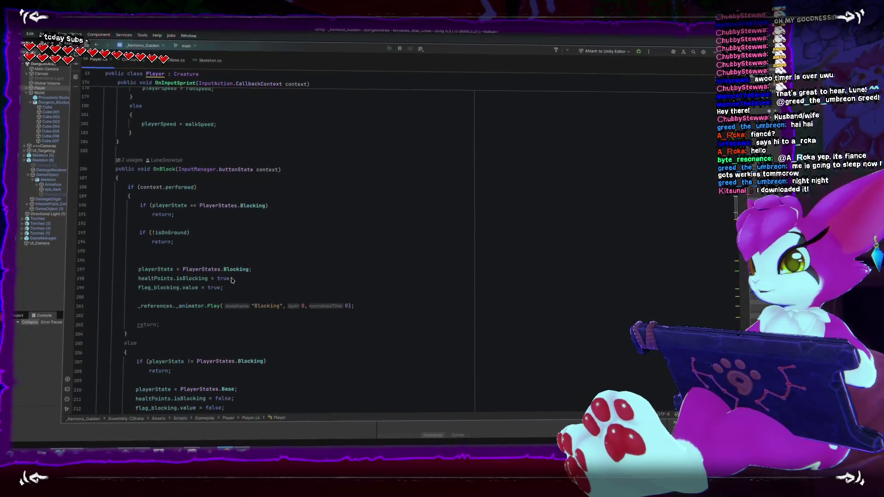
scroll(240, 279, "up", 3)
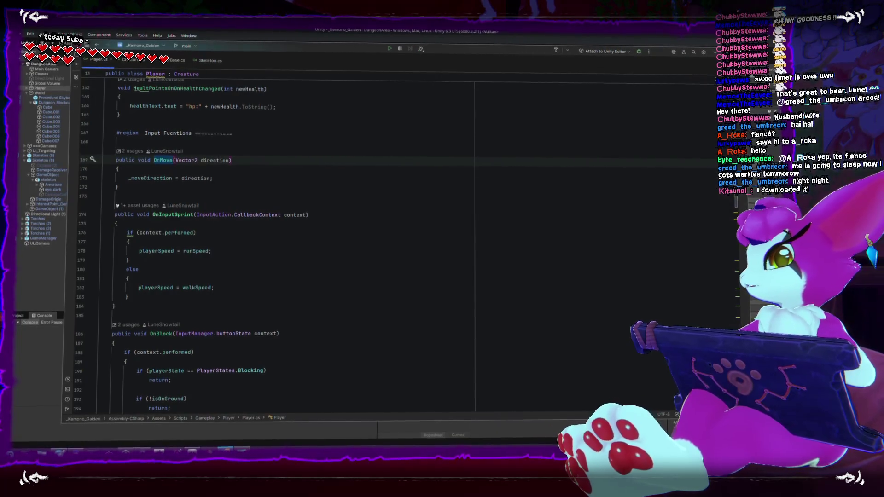
key("ctrl+w")
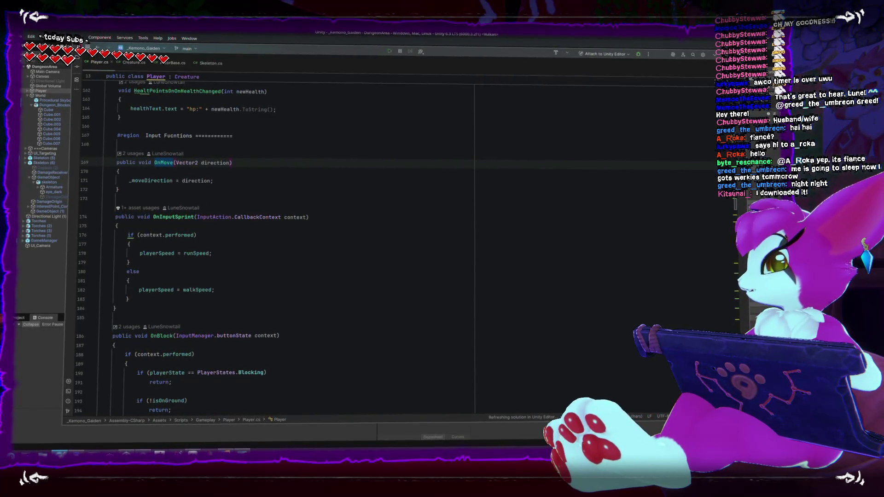
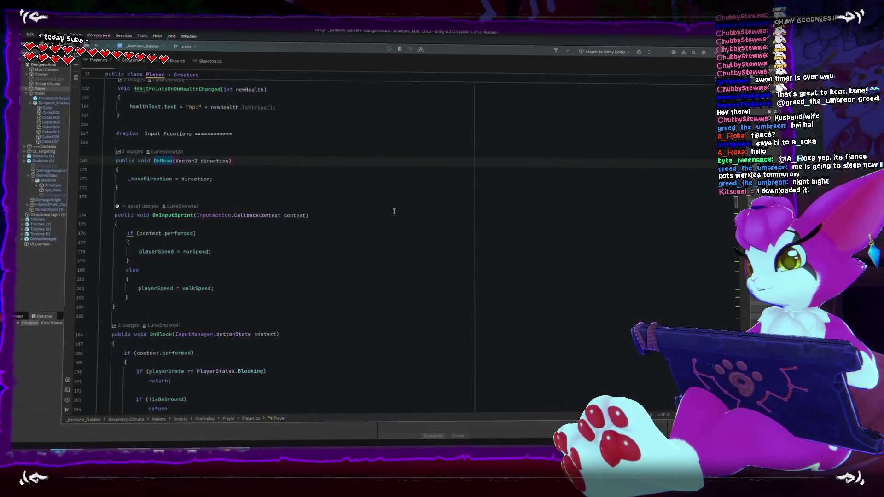
- Read through OnMove and OnInputSprint in Player.cs, then bring the X profile browser forward
scroll(393, 209, "down", 3)
scroll(394, 212, "down", 3)
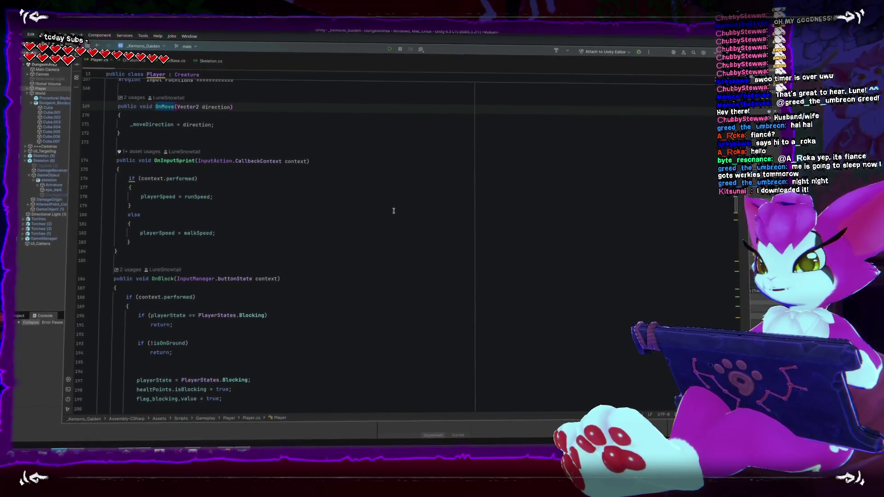
scroll(394, 207, "up", 3)
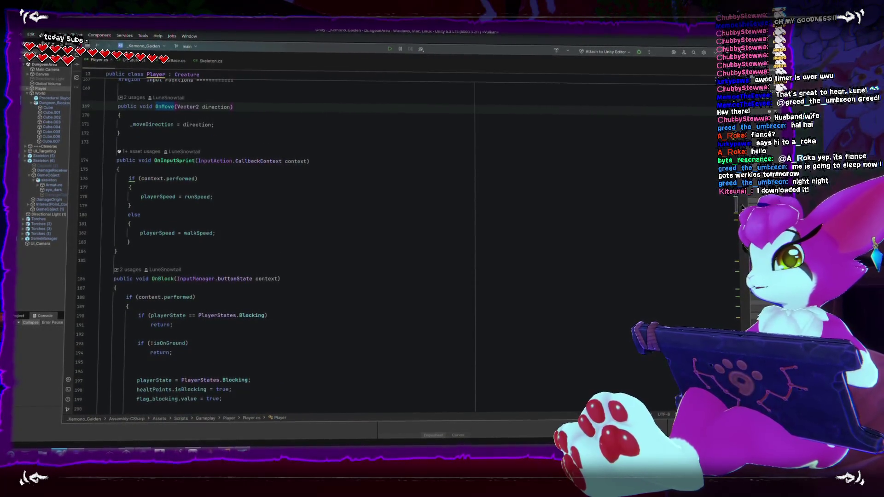
scroll(340, 198, "up", 1)
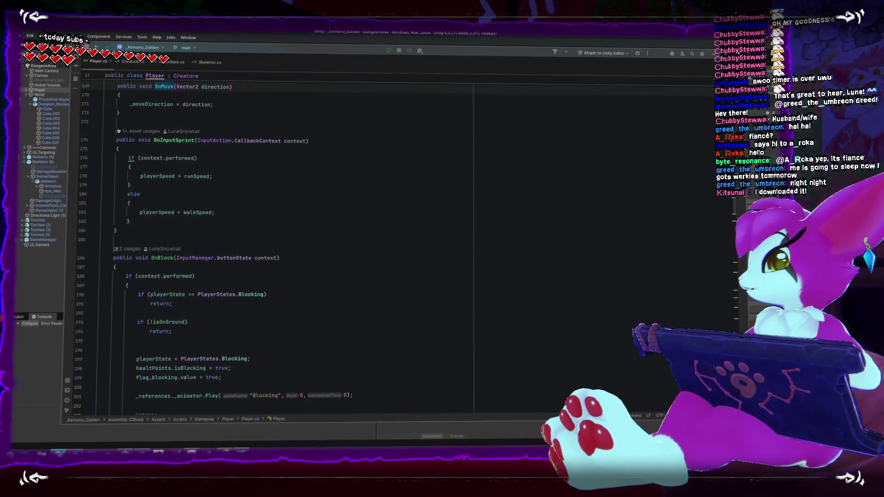
key("alt+Tab")
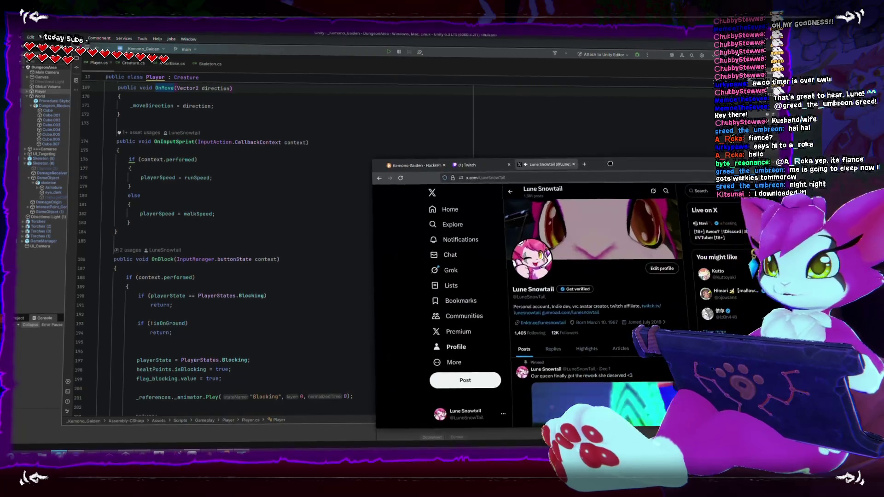
- Browse the X profile timeline
scroll(349, 159, "down", 2)
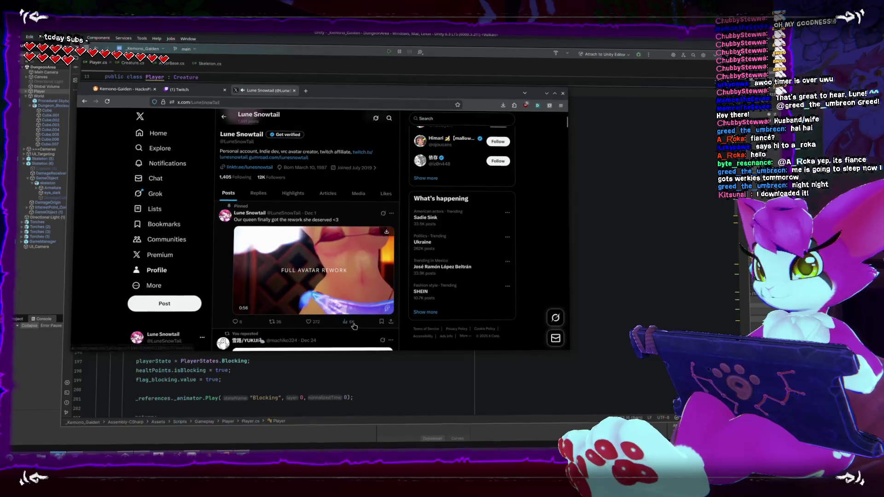
scroll(352, 309, "down", 10)
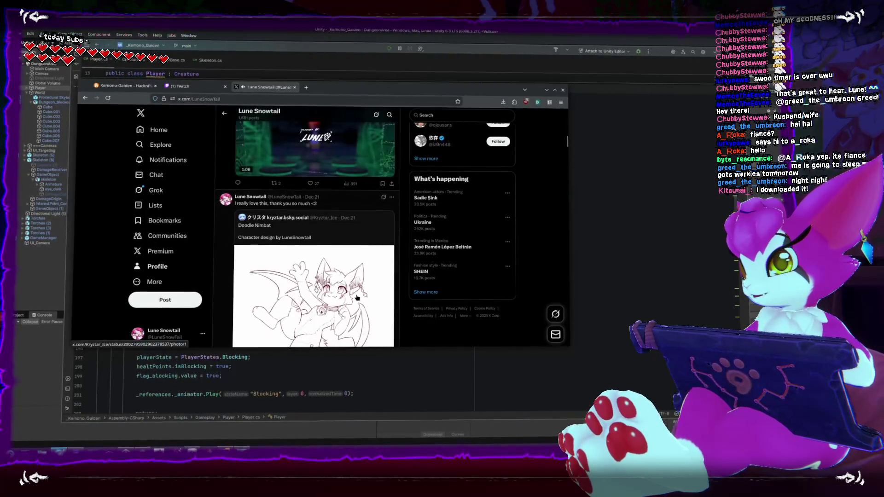
scroll(357, 297, "down", 3)
scroll(358, 295, "down", 5)
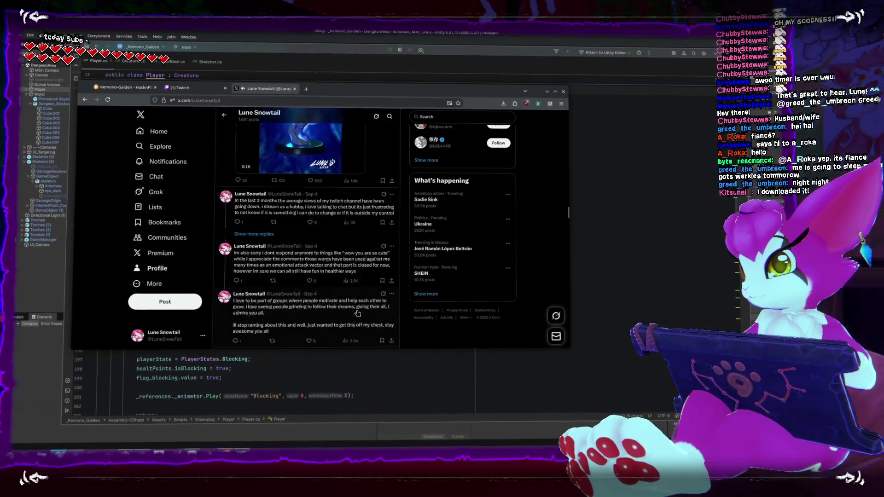
scroll(357, 311, "down", 3)
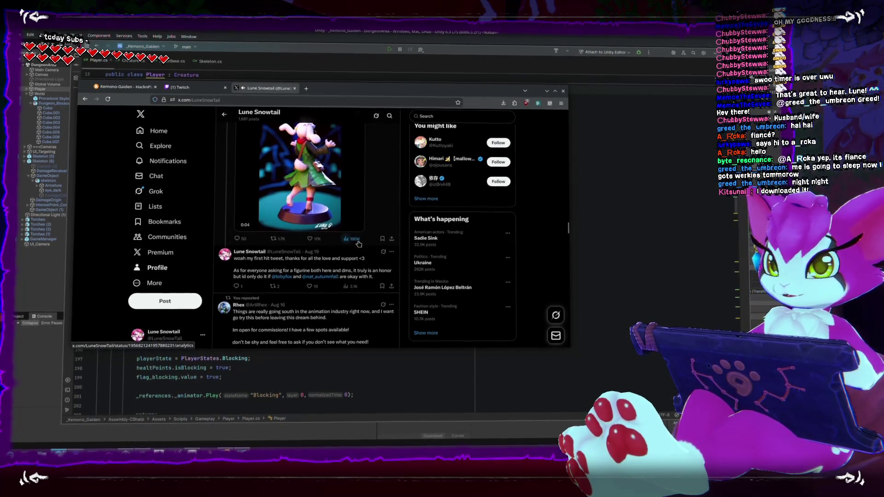
scroll(359, 242, "down", 4)
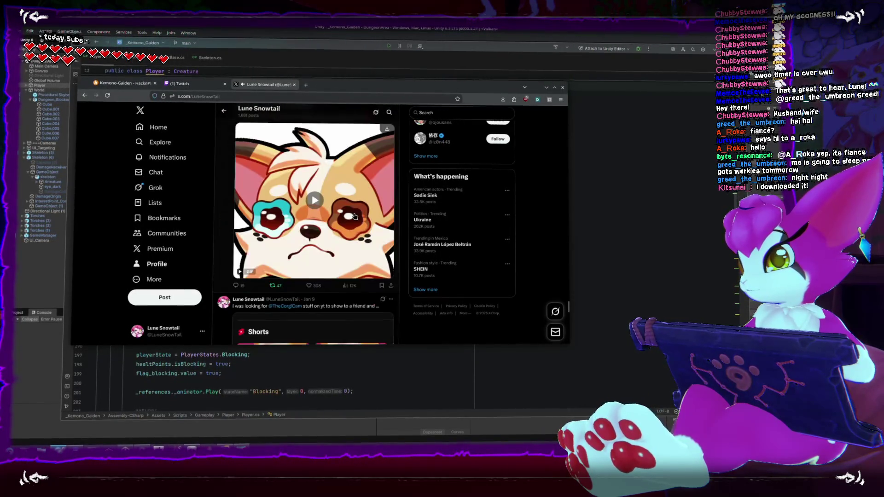
scroll(354, 218, "down", 3)
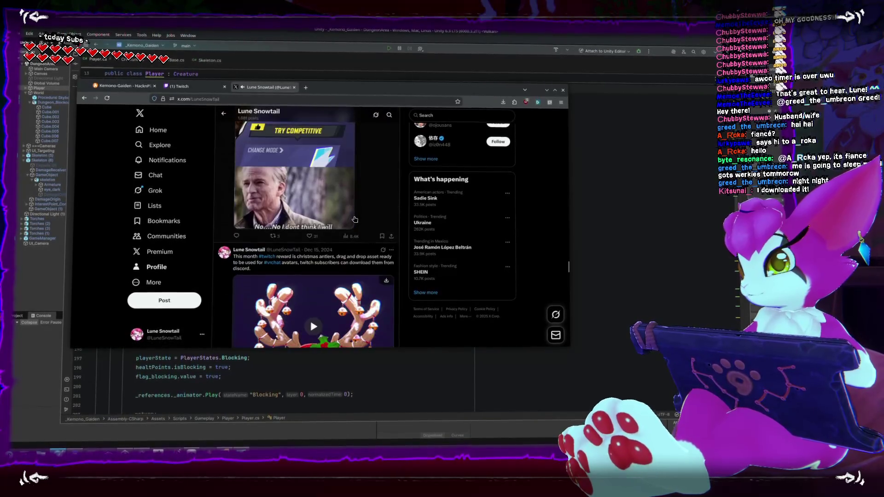
scroll(362, 221, "up", 2)
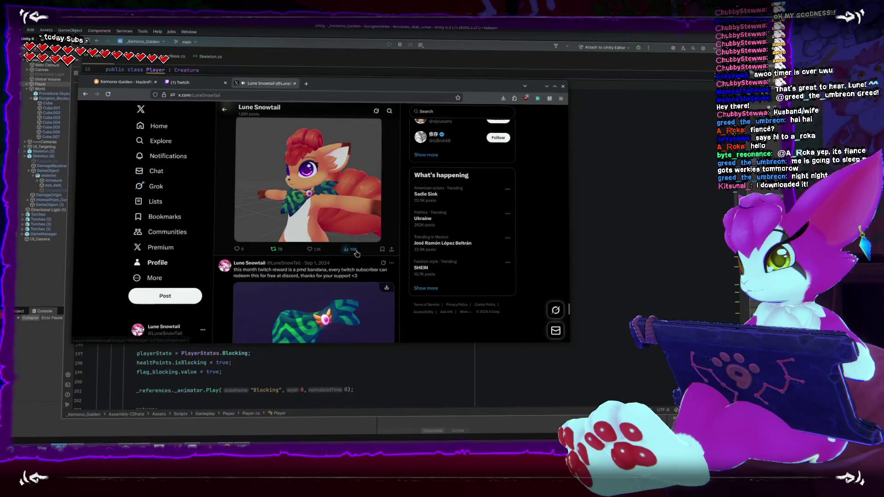
scroll(354, 251, "up", 3)
scroll(356, 254, "down", 2)
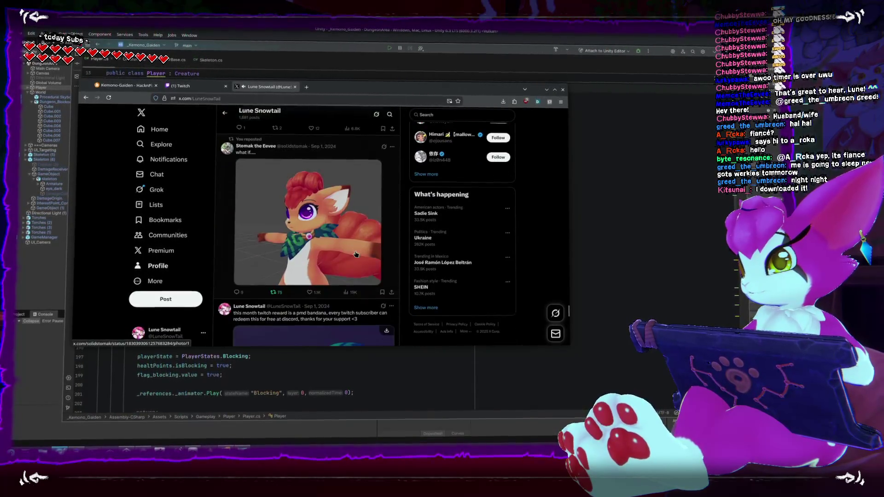
- Close the X profile tab and minimize the browser to return to Rider
scroll(355, 266, "down", 4)
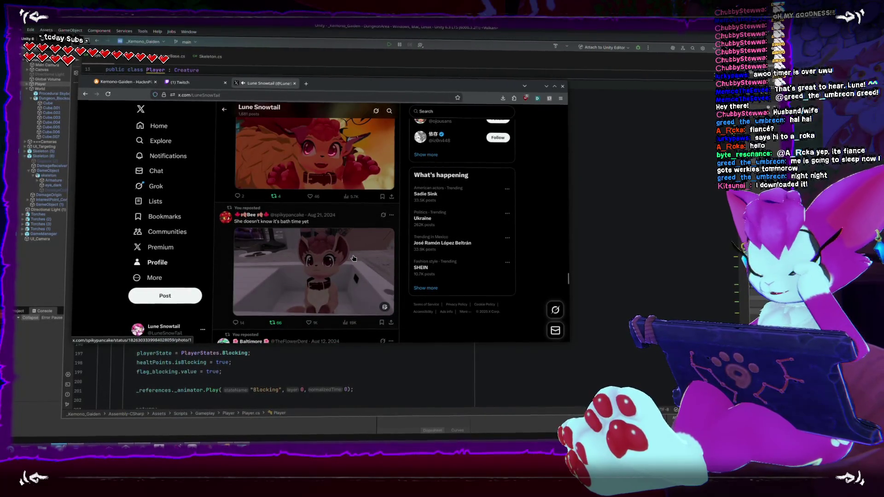
scroll(353, 258, "down", 10)
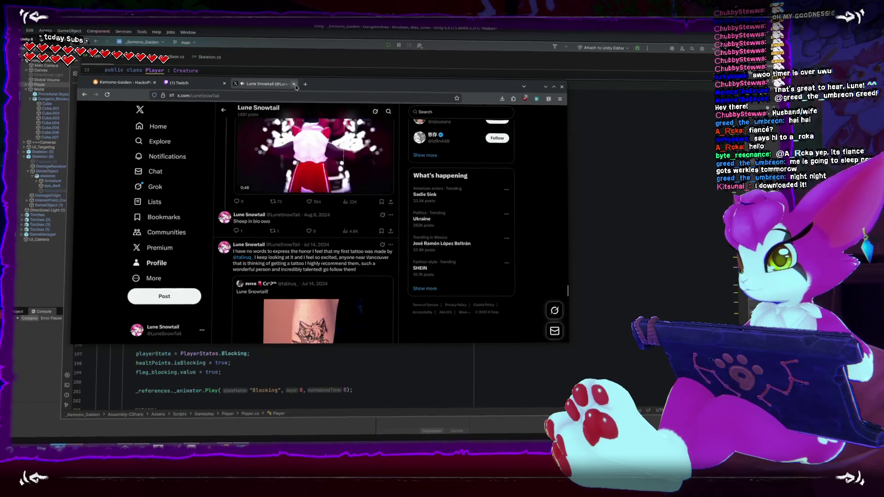
left_click(122, 82)
left_click(635, 229)
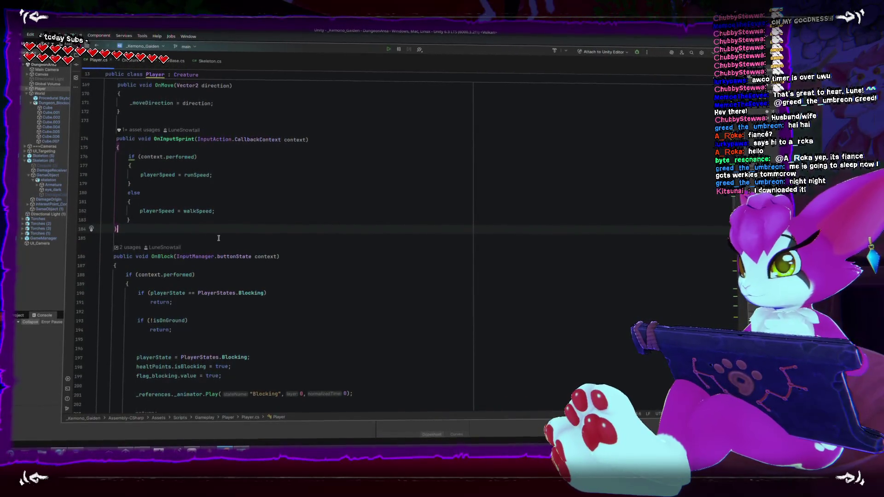
- Add blank lines after _moveDirection = direction; in OnMove
scroll(225, 244, "up", 4)
left_click(234, 239)
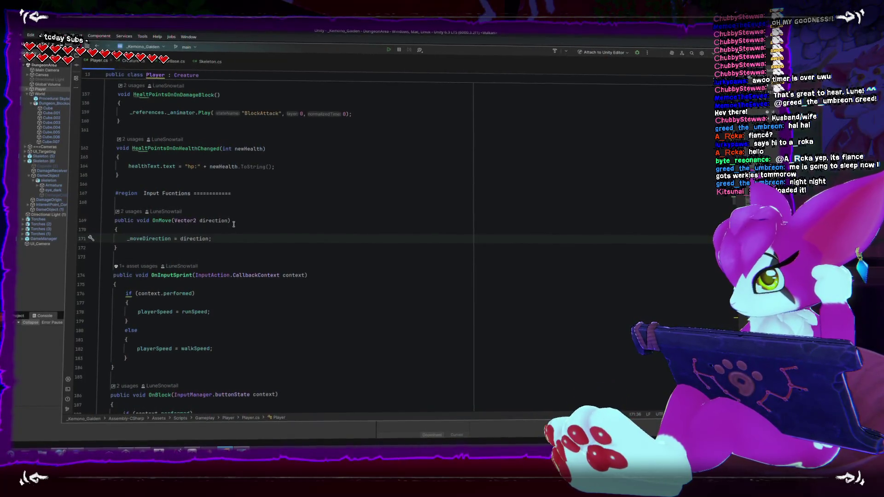
key("Return")
key("Return")
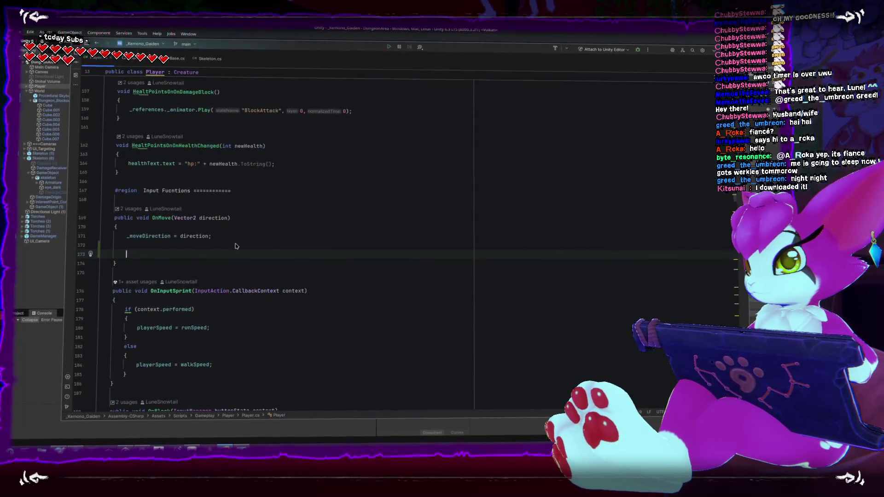
- Go up to the Player class fields and place the caret after the _moveDirection declaration
scroll(266, 353, "up", 2)
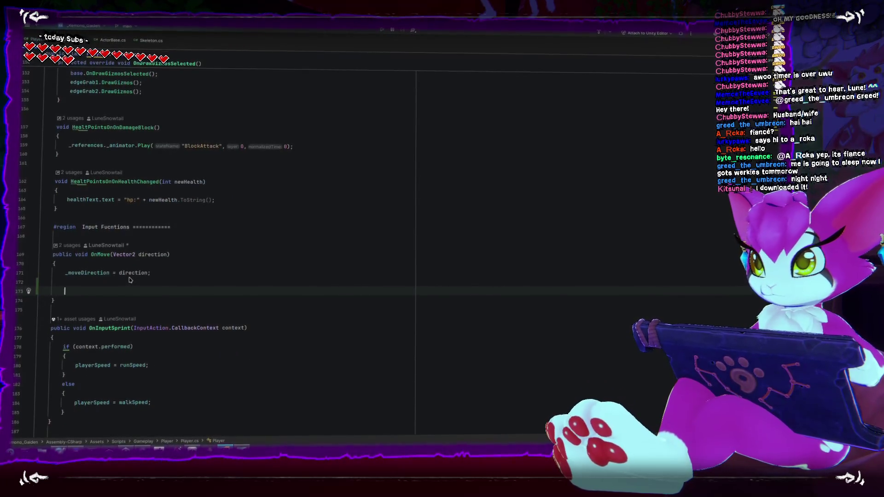
scroll(130, 279, "up", 5)
scroll(129, 283, "up", 13)
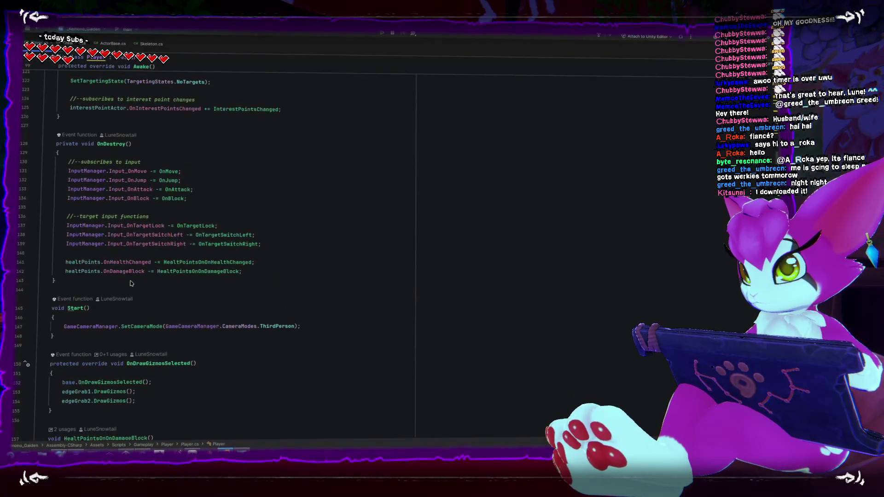
scroll(130, 281, "up", 9)
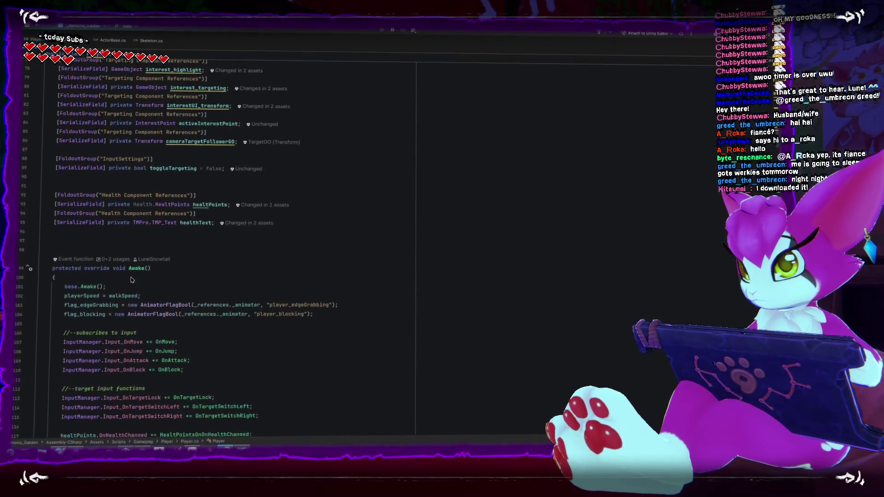
scroll(131, 279, "up", 7)
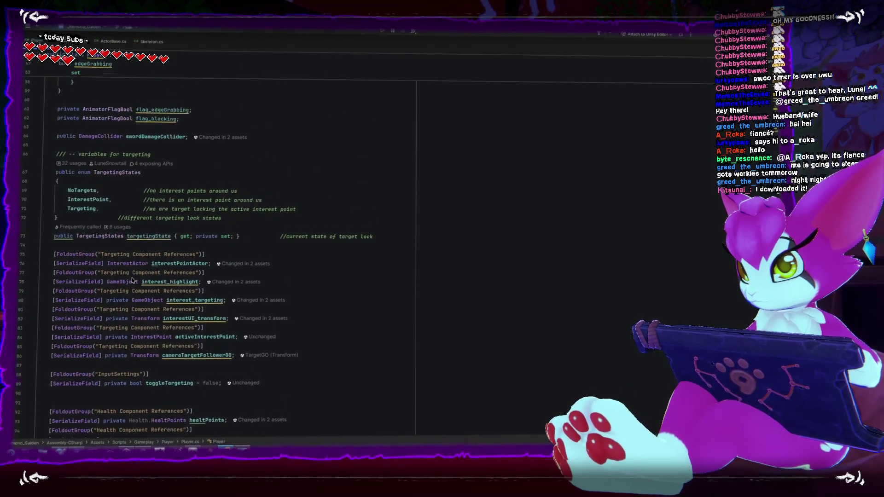
scroll(133, 282, "up", 4)
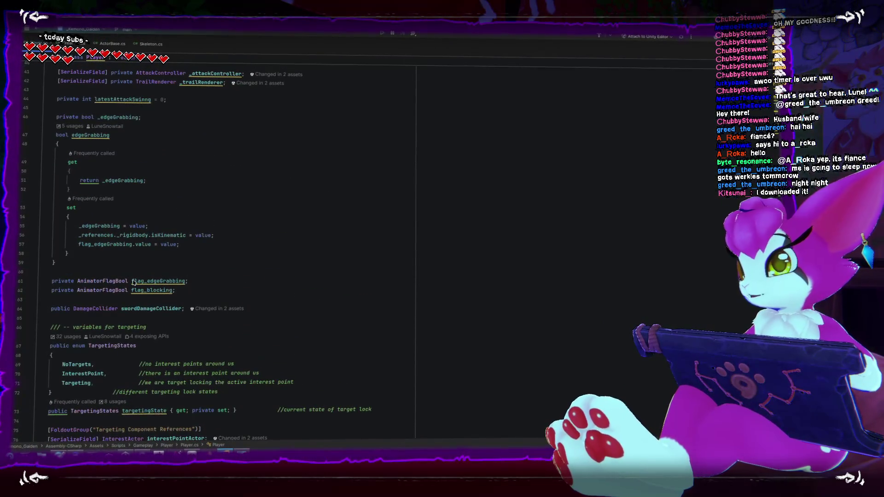
scroll(133, 282, "up", 10)
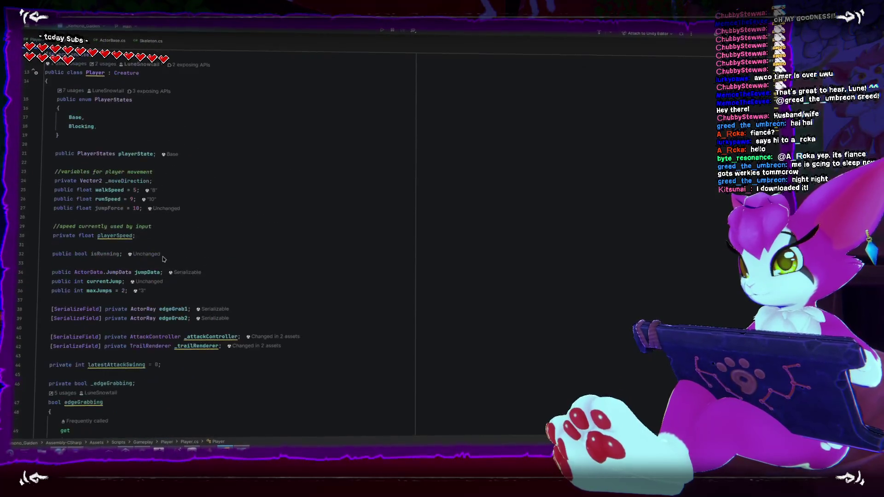
left_click(208, 190)
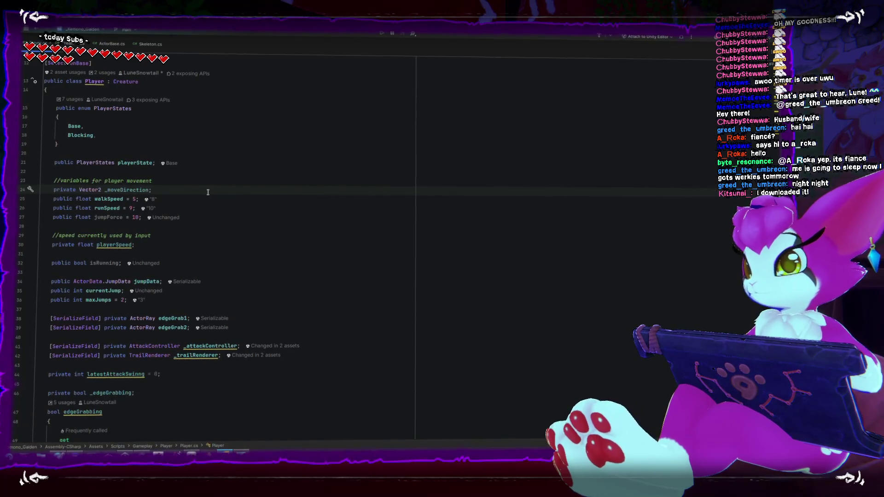
- Declare private Vector3 _moveDirectionCameraRotated on a new line below _moveDirection
key("Return")
key("Return")
key("Up")
type("private Vector3")
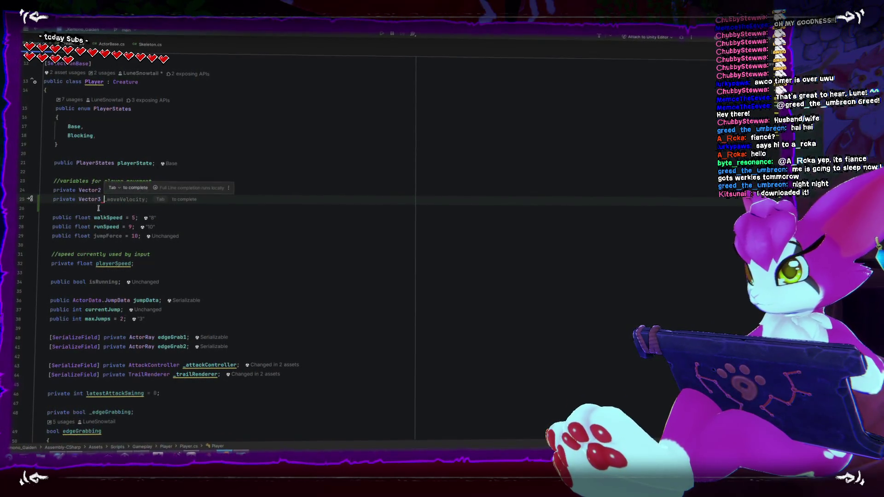
type(" _camera")
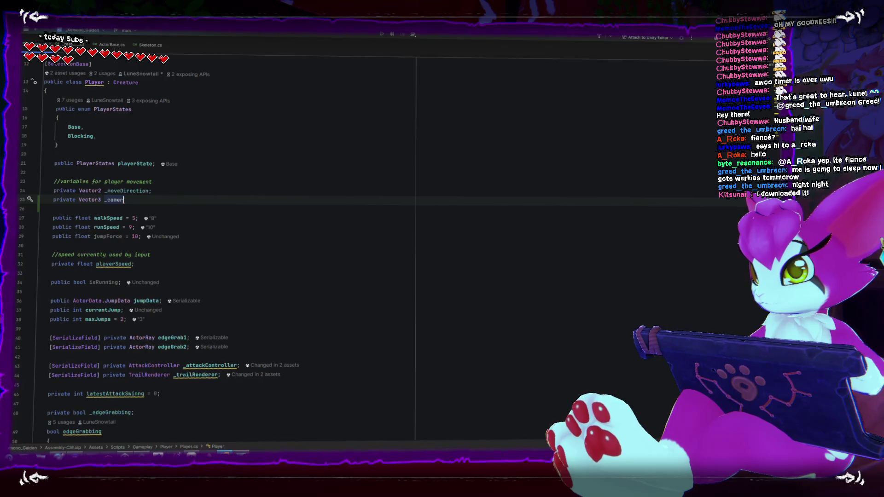
key("BackSpace")
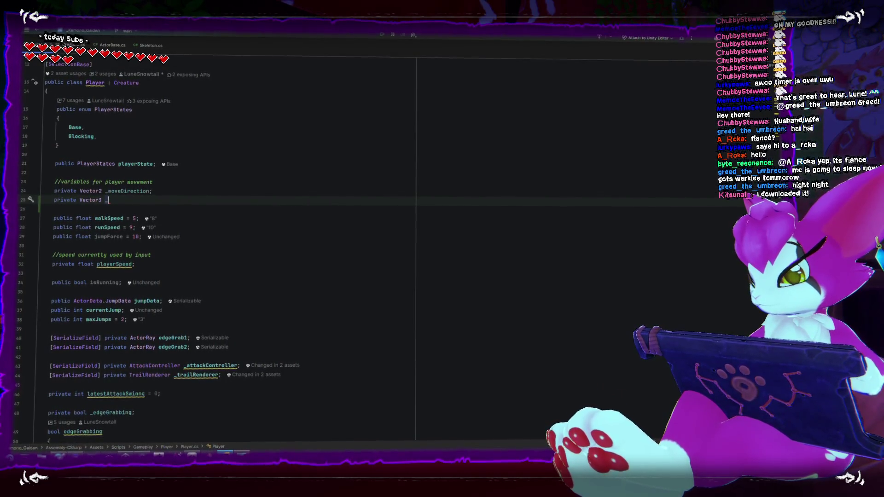
type("coveD")
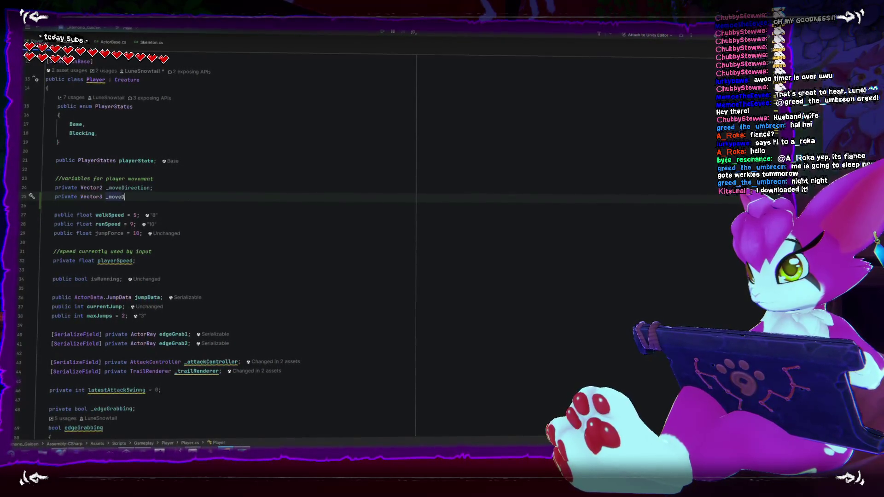
type("Rotated;")
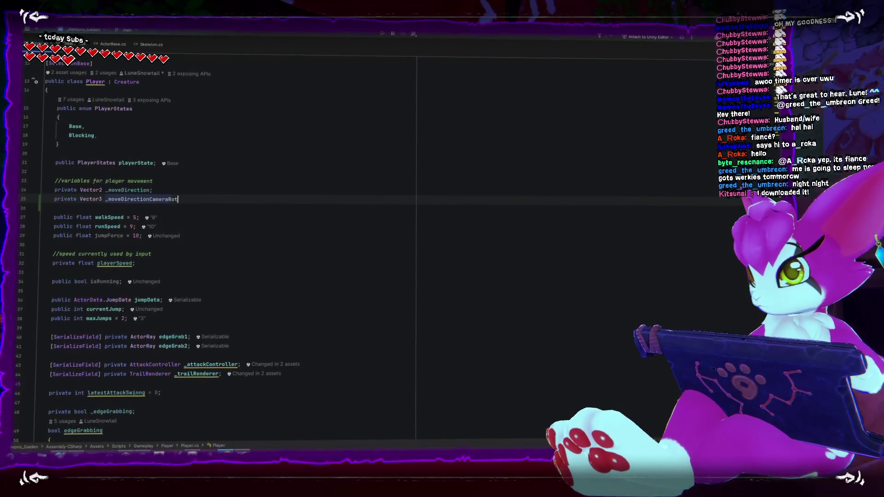
right_click(123, 193)
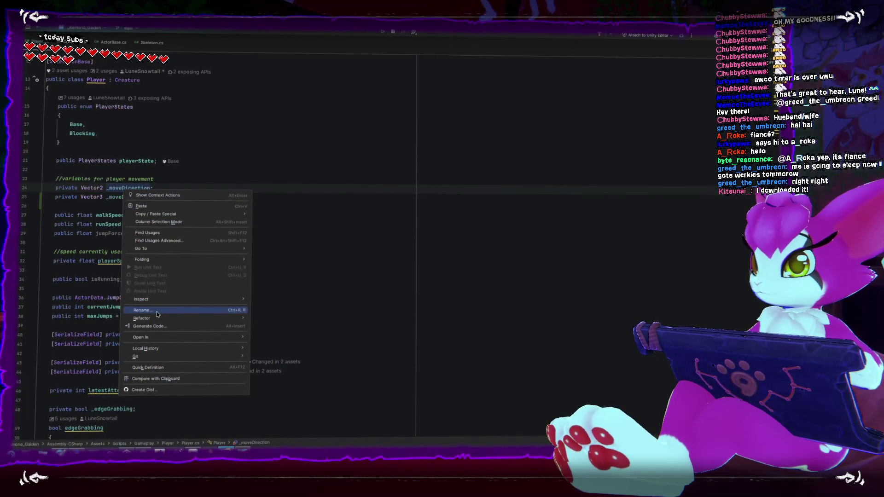
- Rename the _moveDirection field to _moveDirectionRaw
left_click(157, 314)
type("_moveDirectionRaw")
key("Return")
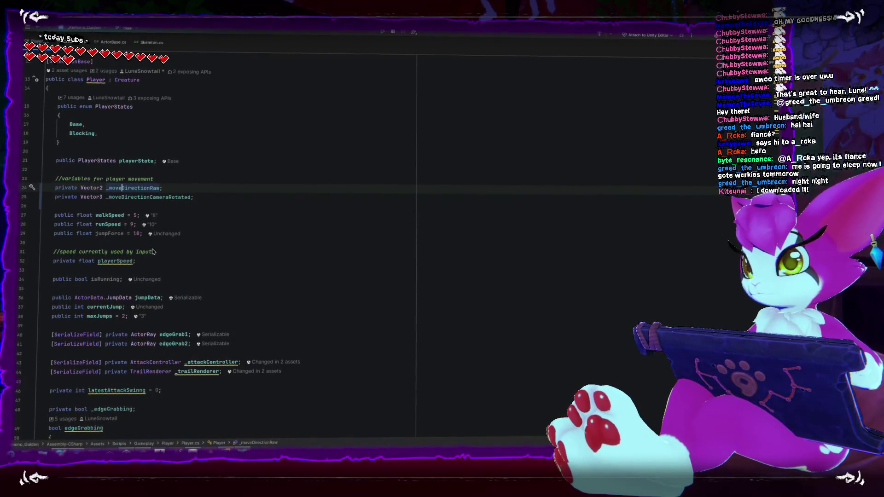
- Comment line 24 as 'raw input from the controller' and line 25 as the camera-rotated direction
left_click(194, 197)
left_click(220, 188)
type("//raw inp")
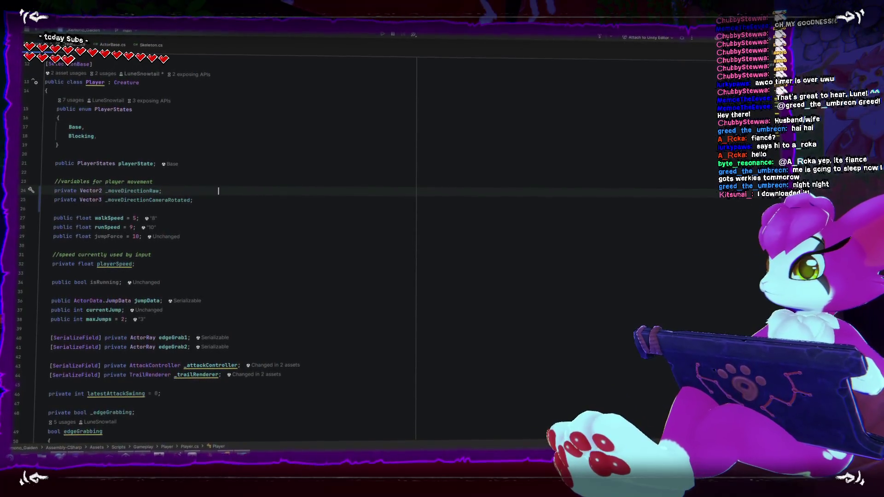
type("ut from the cont")
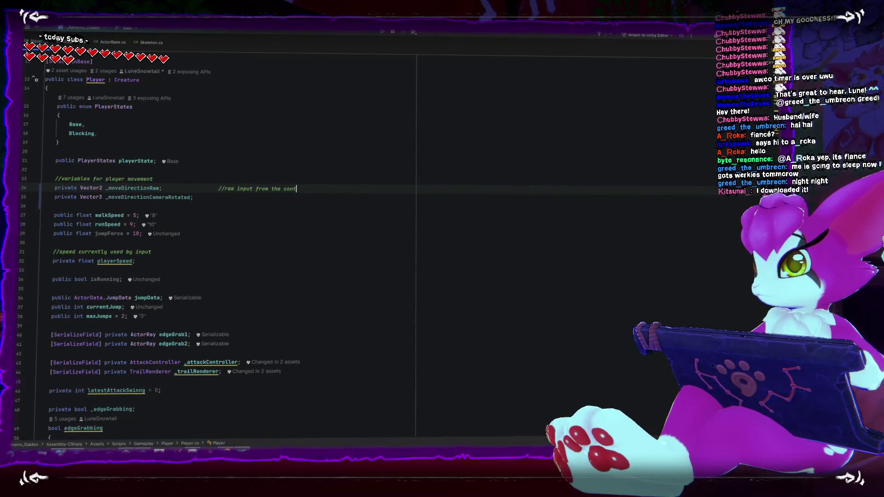
type("rolle")
left_click(219, 196)
type("//")
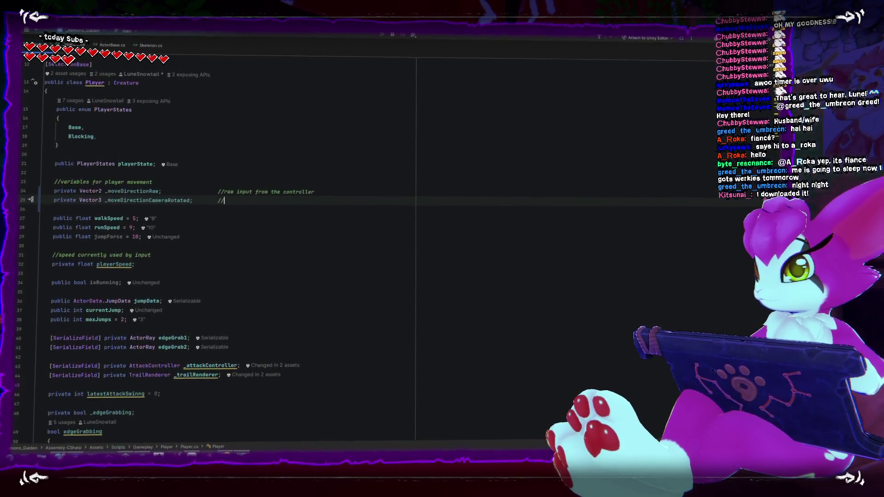
key("BackSpace")
key("BackSpace")
key("BackSpace")
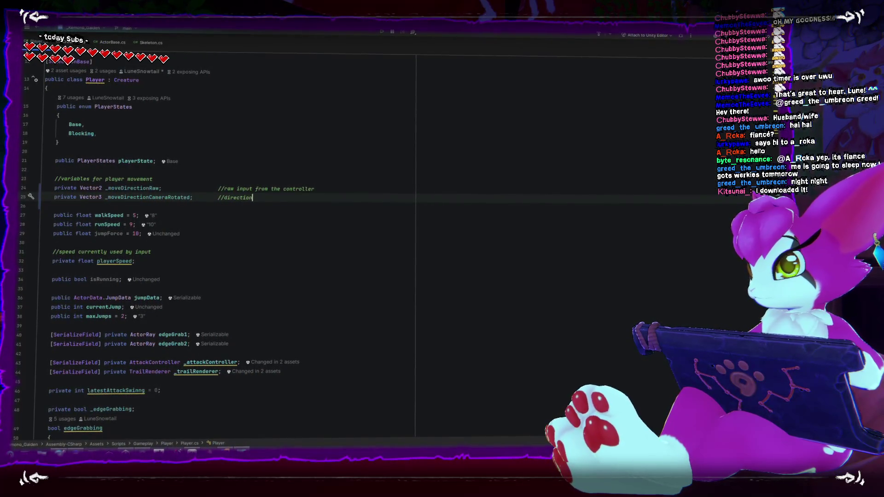
key("BackSpace")
key("BackSpace")
key("BackSpace")
type("vector 3")
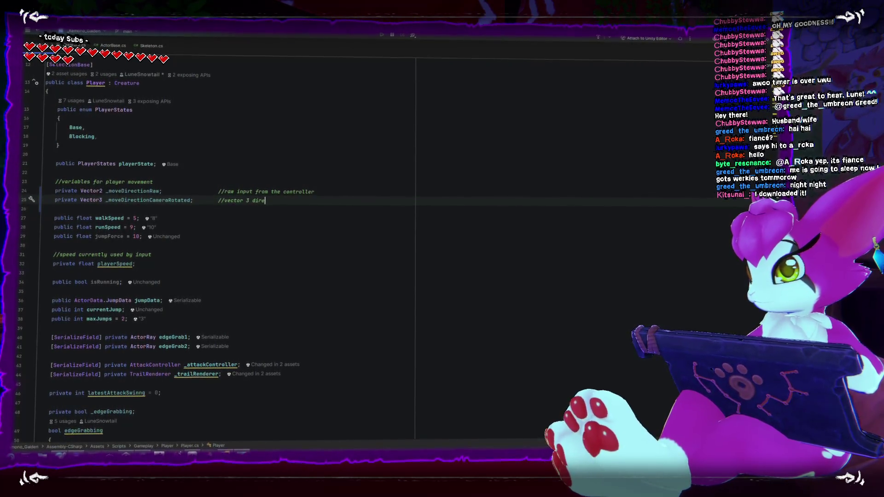
type("ction t")
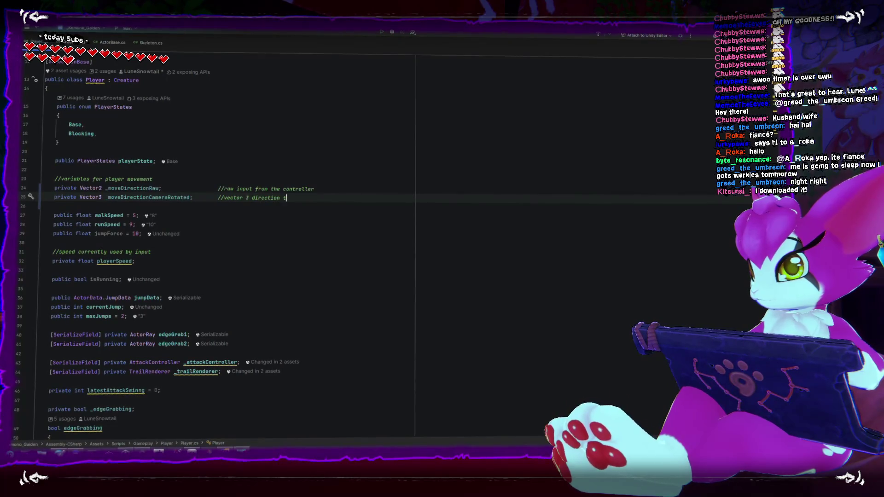
type("ranslated to the ")
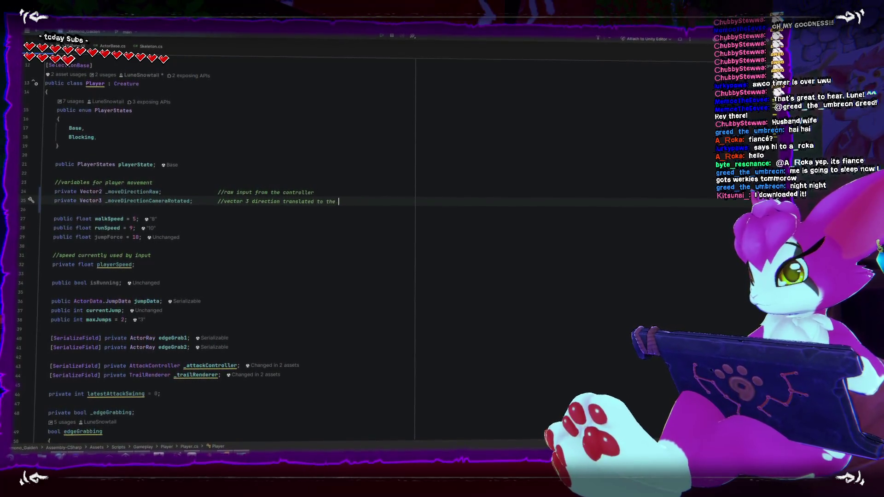
type("dir")
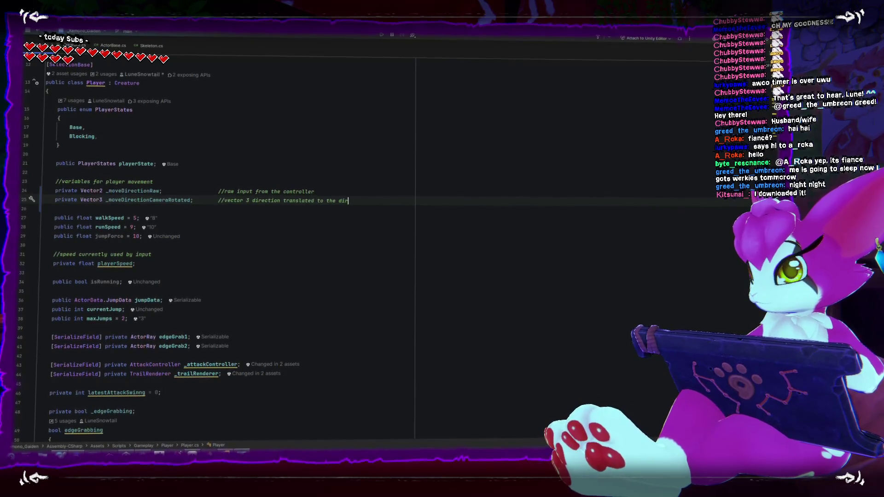
type("ection of the comera")
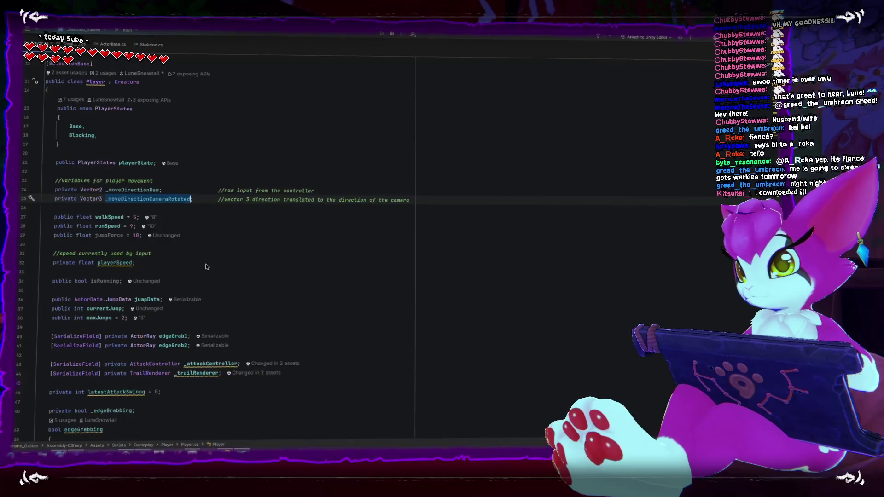
- Look through Player.cs and jump to the MoveGroundOld definition in ActorBase.cs
scroll(207, 266, "down", 15)
scroll(208, 267, "down", 20)
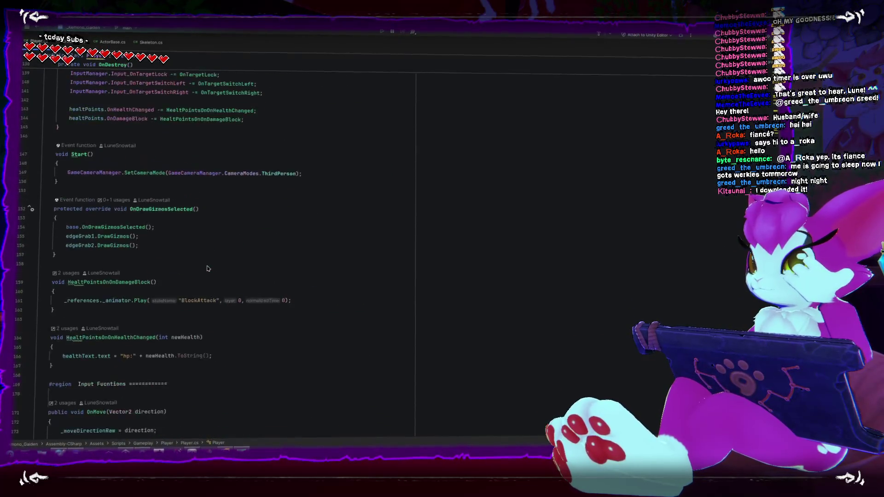
scroll(207, 270, "down", 17)
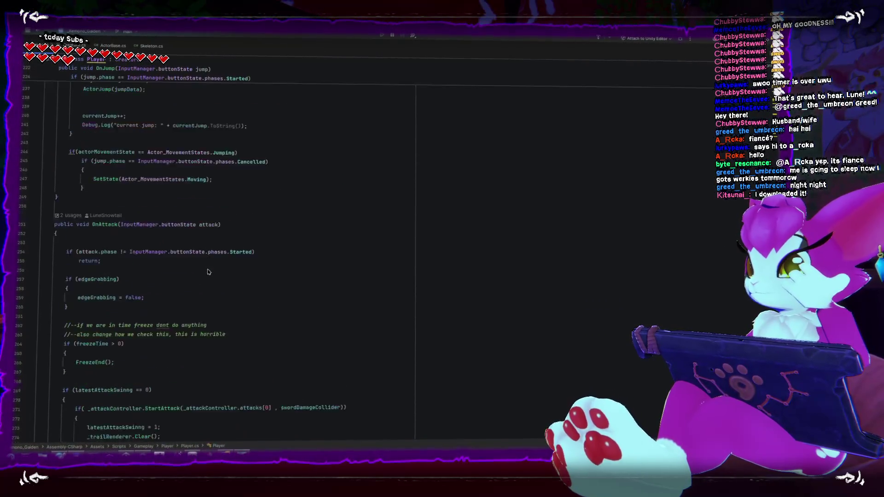
scroll(208, 269, "down", 20)
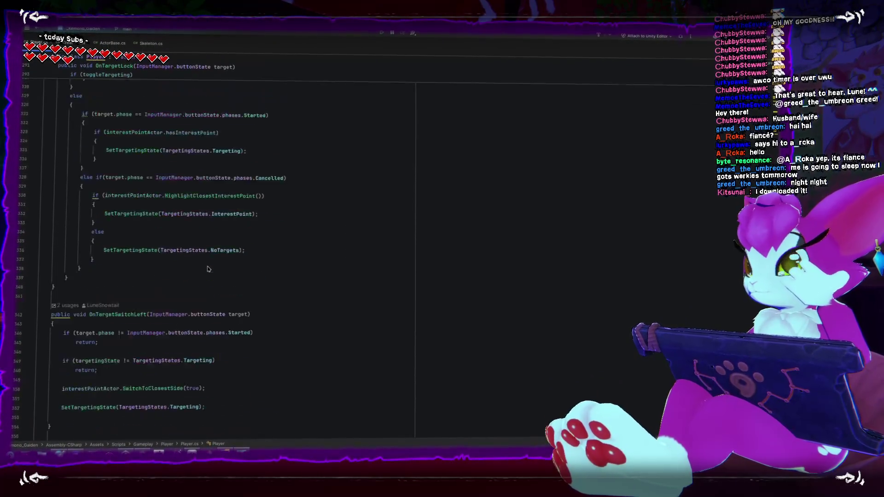
scroll(208, 267, "down", 20)
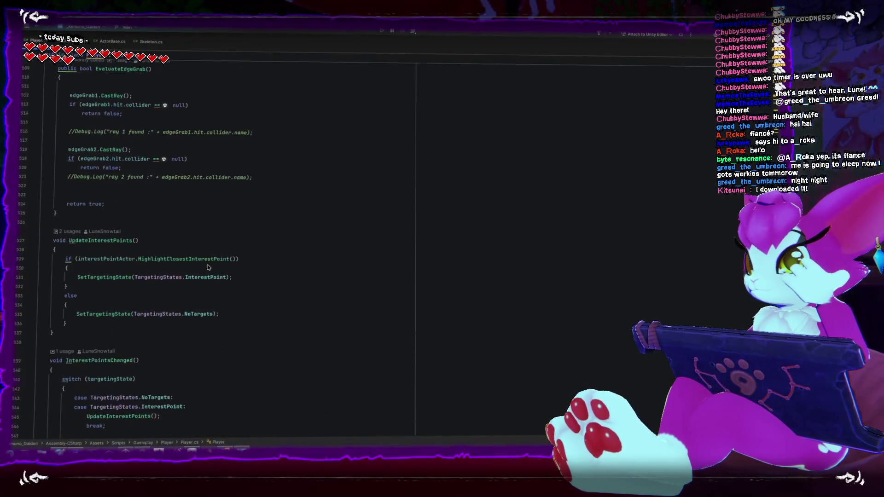
scroll(208, 270, "up", 11)
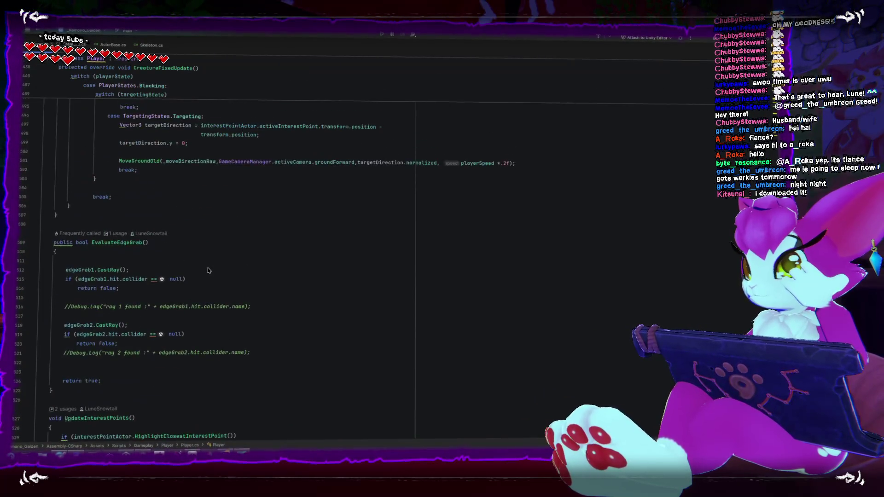
left_click(146, 161, "ctrl")
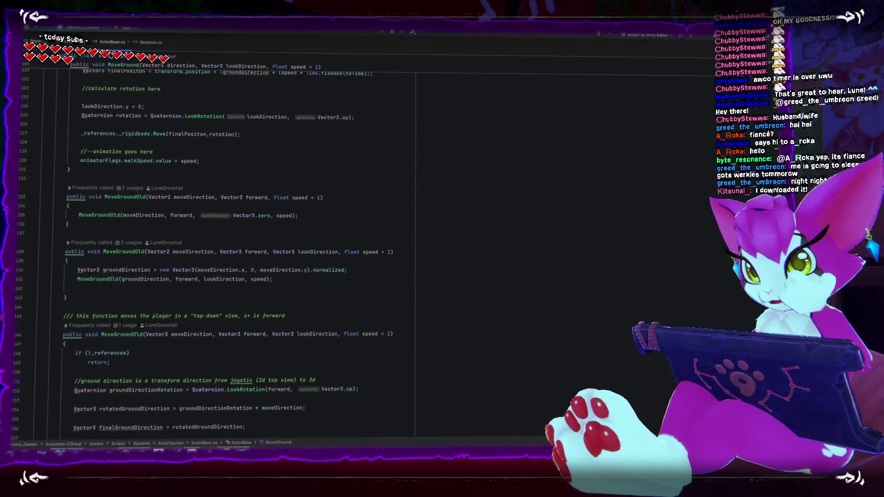
- Review the MoveGround implementation in ActorBase.cs
scroll(145, 170, "up", 6)
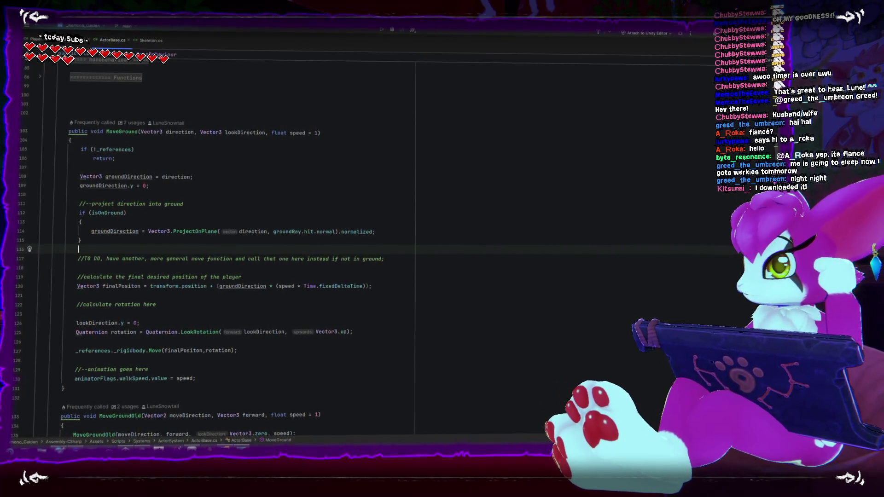
scroll(226, 248, "down", 20)
scroll(232, 217, "down", 4)
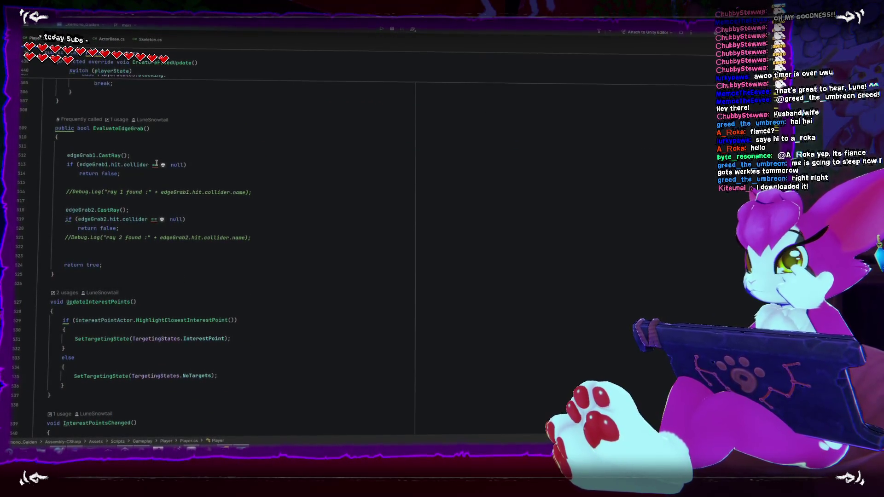
mouse_move(157, 165)
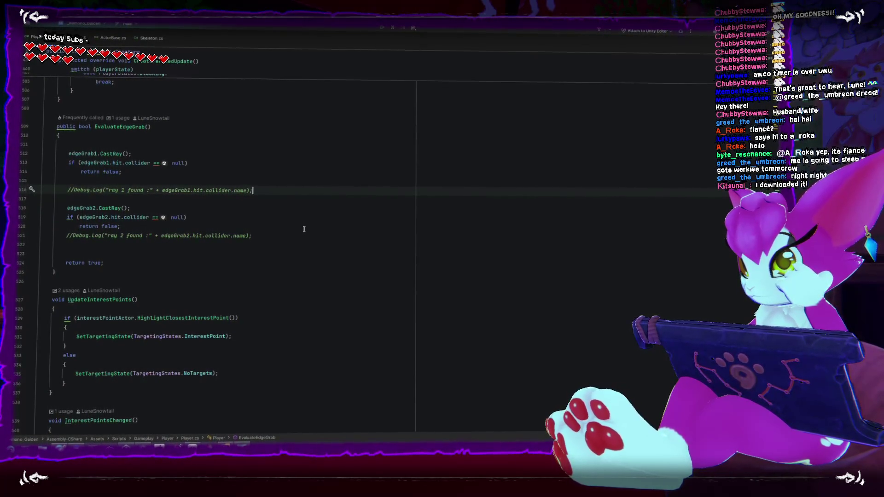
- Return to CreatureFixedUpdate and its MoveGroundOld calls in Player.cs
scroll(304, 229, "down", 6)
scroll(304, 230, "up", 20)
scroll(303, 229, "up", 5)
scroll(303, 226, "down", 5)
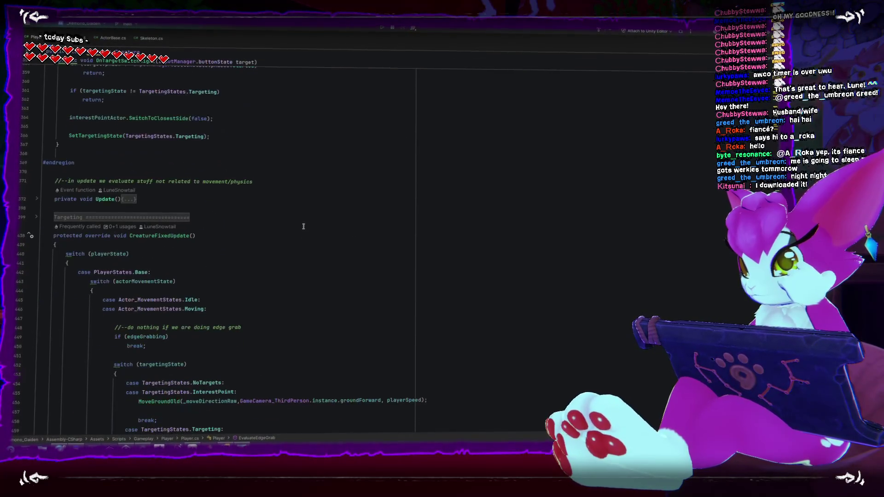
scroll(304, 226, "down", 6)
scroll(217, 145, "up", 2)
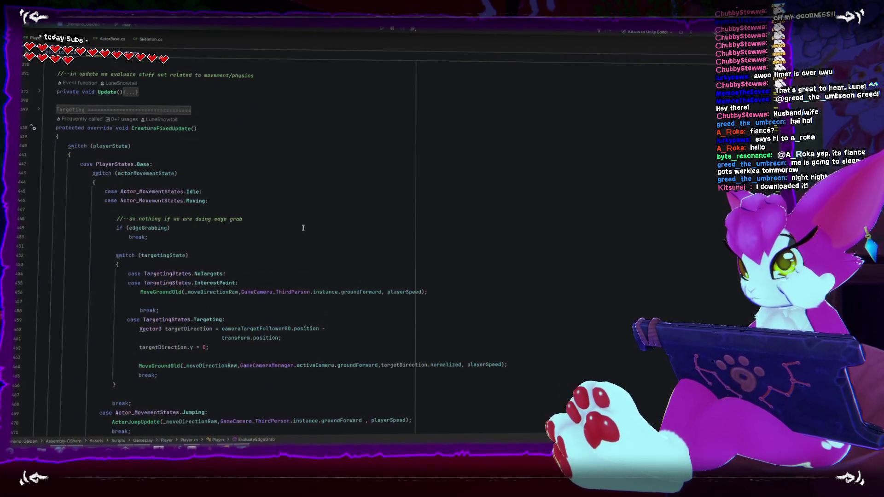
- Start CreatureFixedUpdate with _moveDirectionCameraRotated and a comment on translating moveDirectionRaw to camera direction
left_click(215, 143)
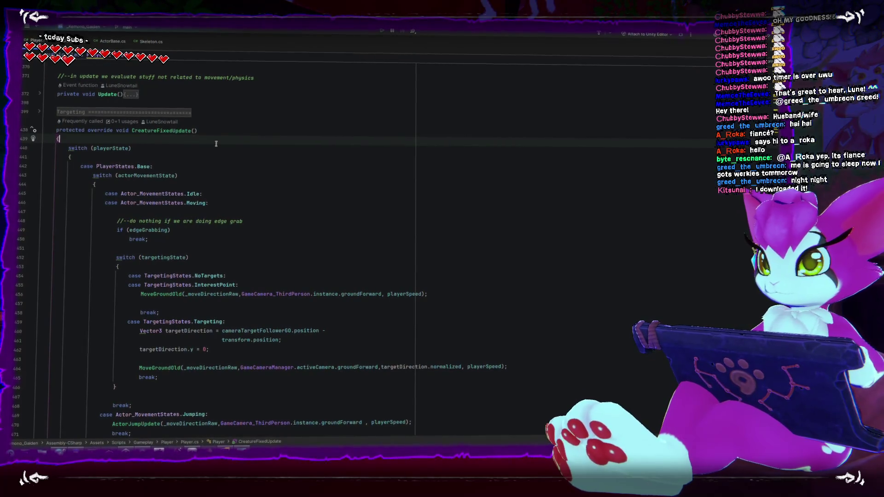
key("Return")
key("Return")
key("Up")
type("_moveDirectionCameraRotated")
key("ctrl+alt+Return")
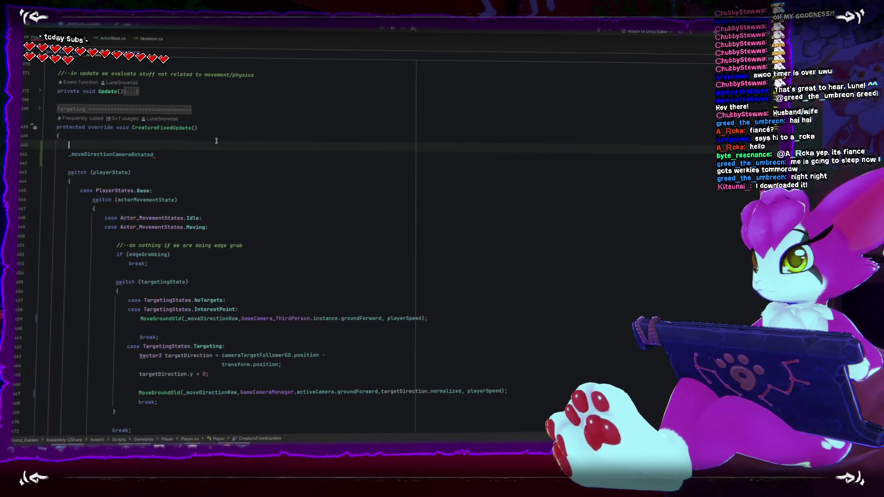
type("//transla")
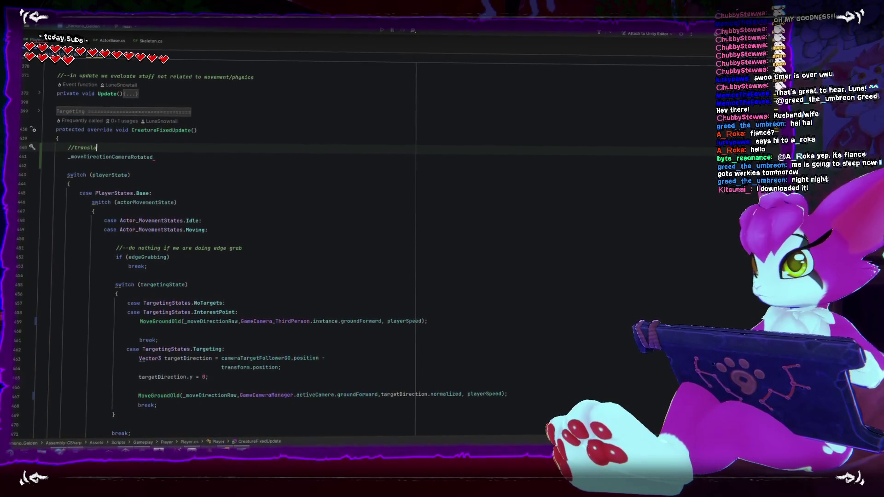
type("te the moveD")
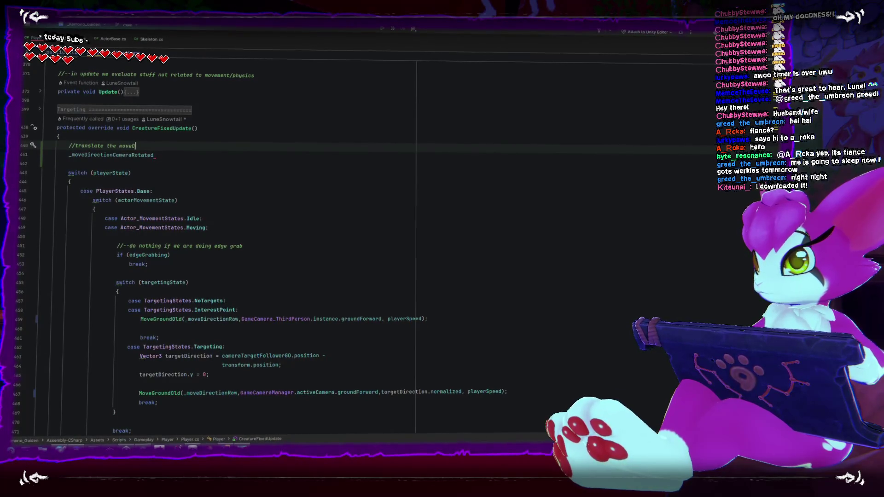
type("irectionRaw vector to")
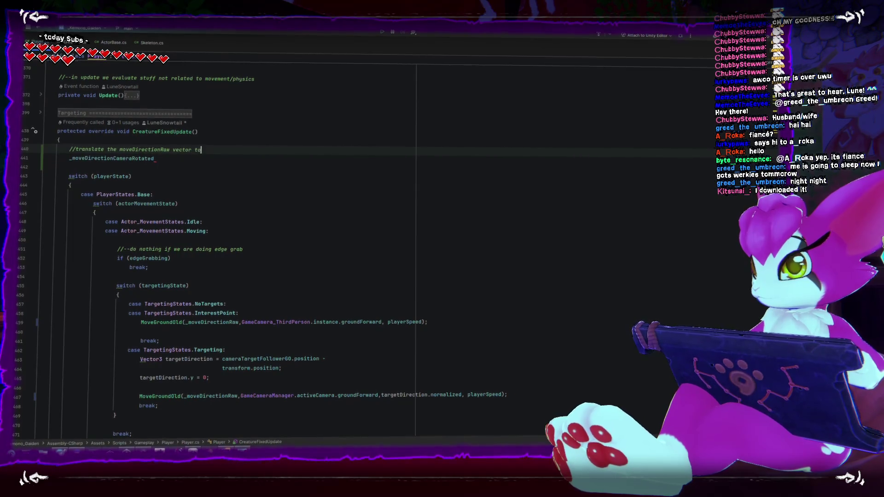
type(" a direction")
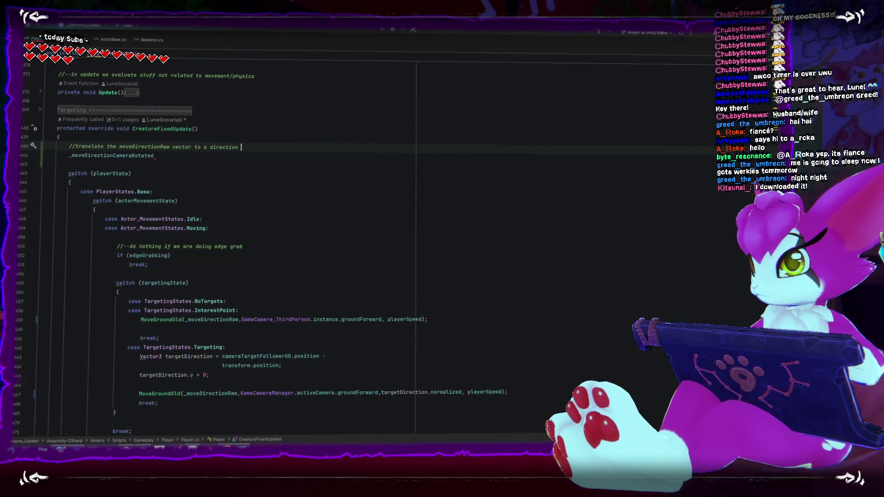
key("BackSpace")
key("BackSpace")
key("BackSpace")
type("3d d")
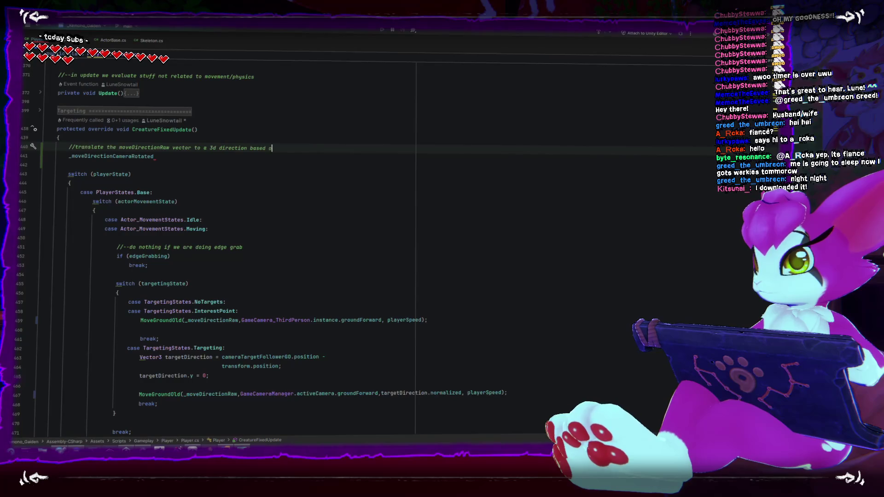
type(" camera dir")
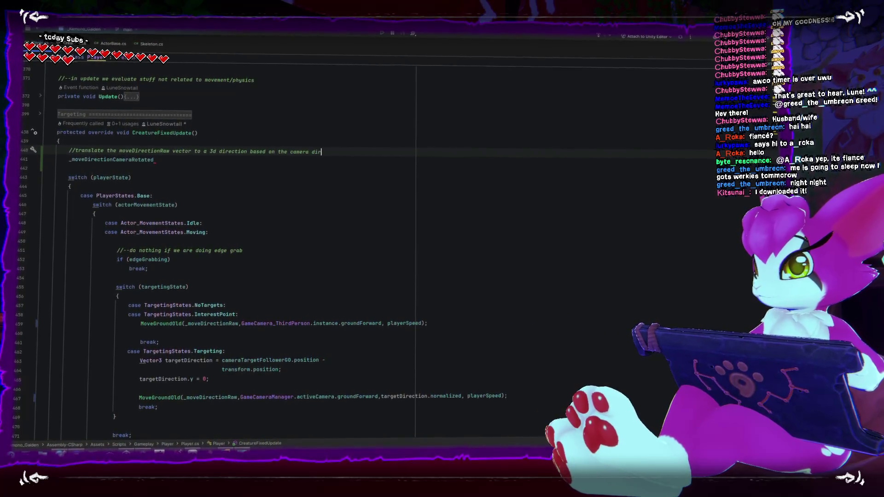
- Insert a blank line above the commented-out _moveDirectionCameraRotated line
left_click(154, 157)
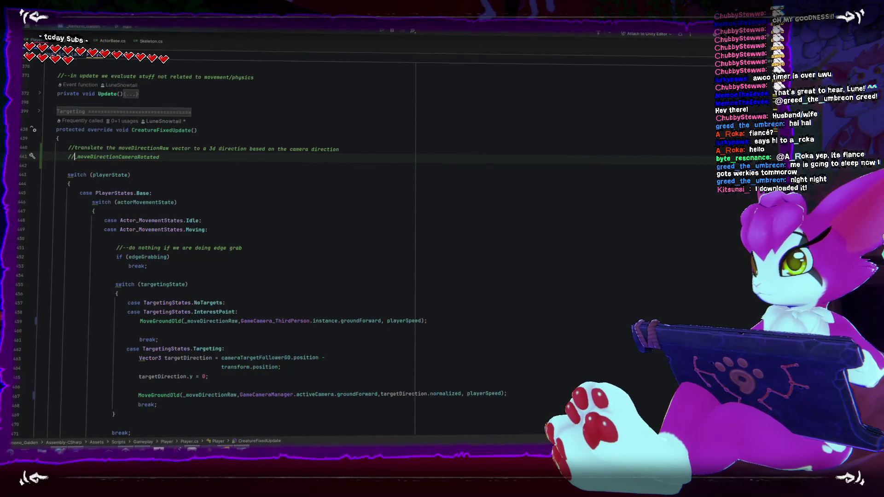
key("Home")
key("Return")
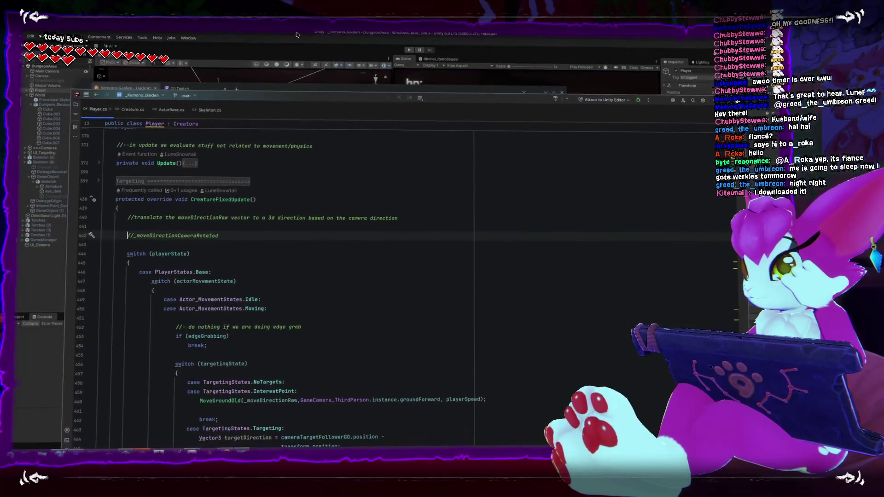
- In Unity, collapse the Camera and Cinemachine Brain components, then inspect Main Camera and ===Cameras
left_click(296, 34)
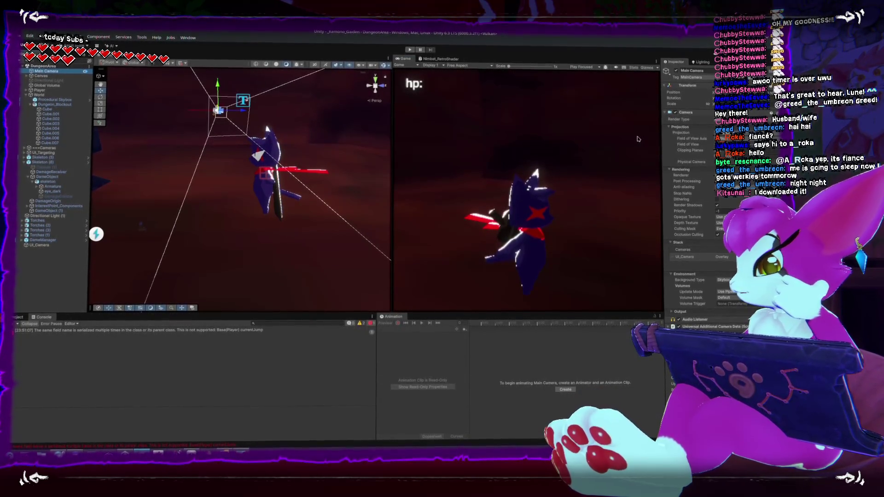
left_click(666, 110)
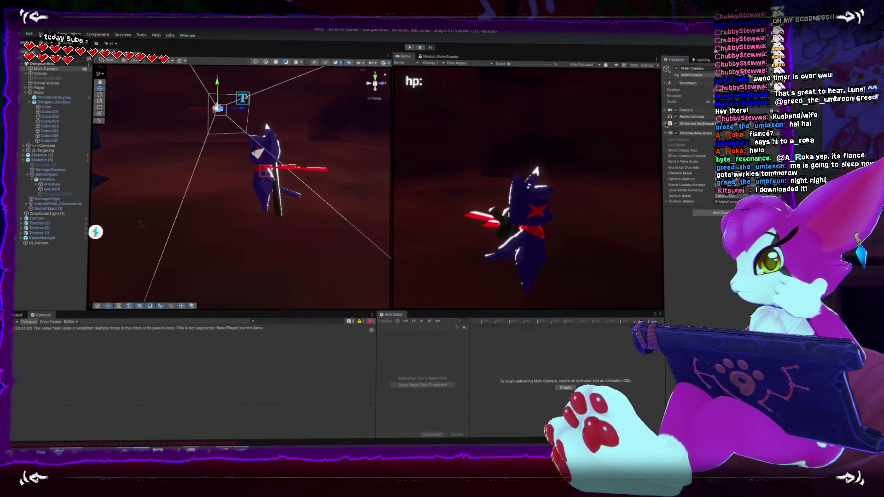
left_click(665, 134)
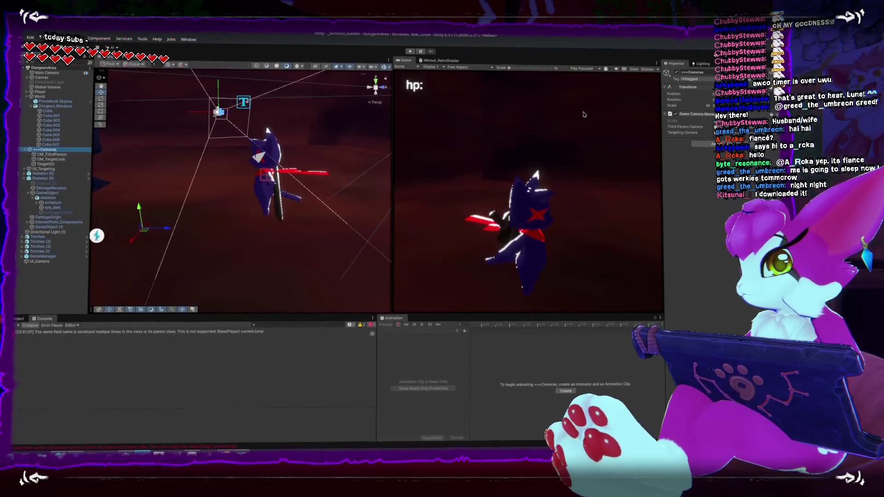
left_click(56, 72)
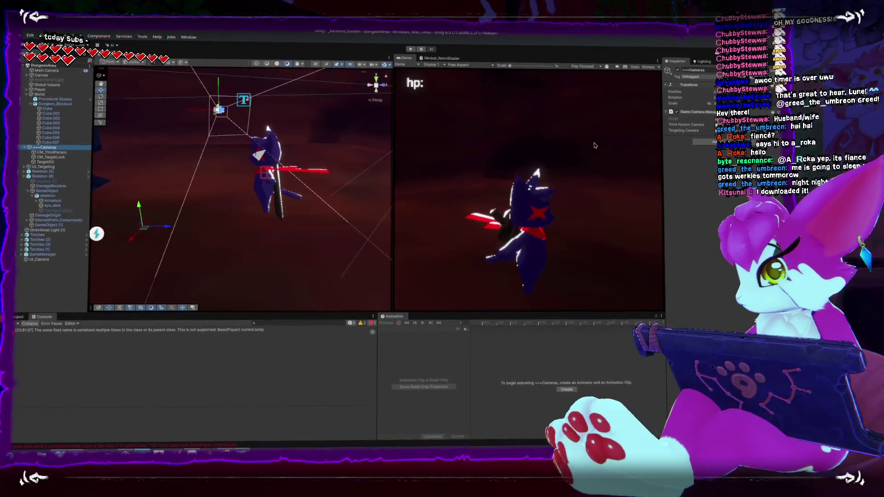
left_click(45, 149)
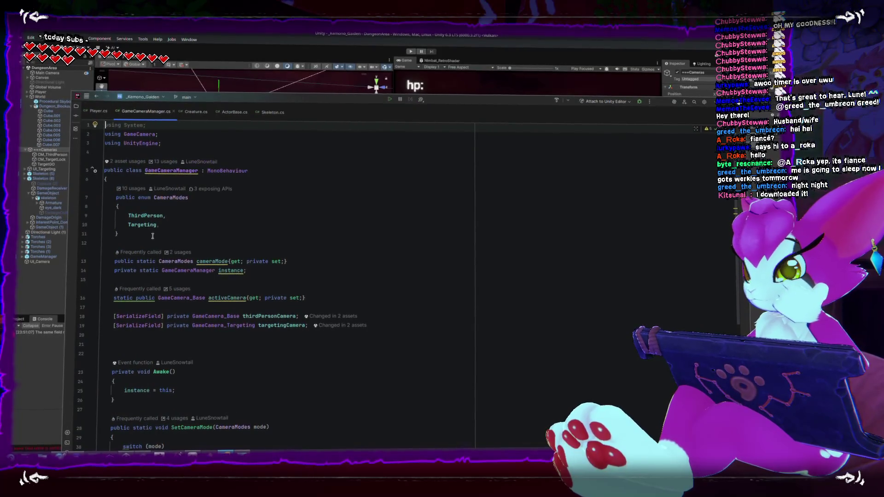
scroll(230, 262, "down", 2)
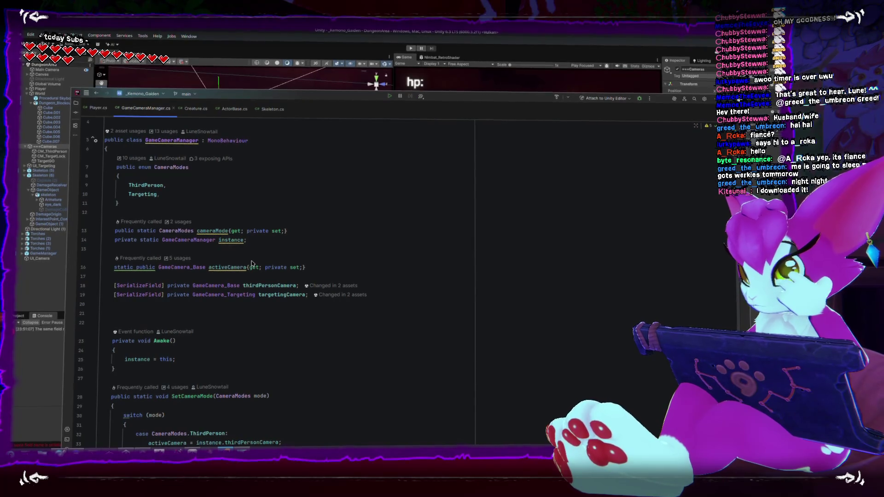
scroll(252, 265, "down", 2)
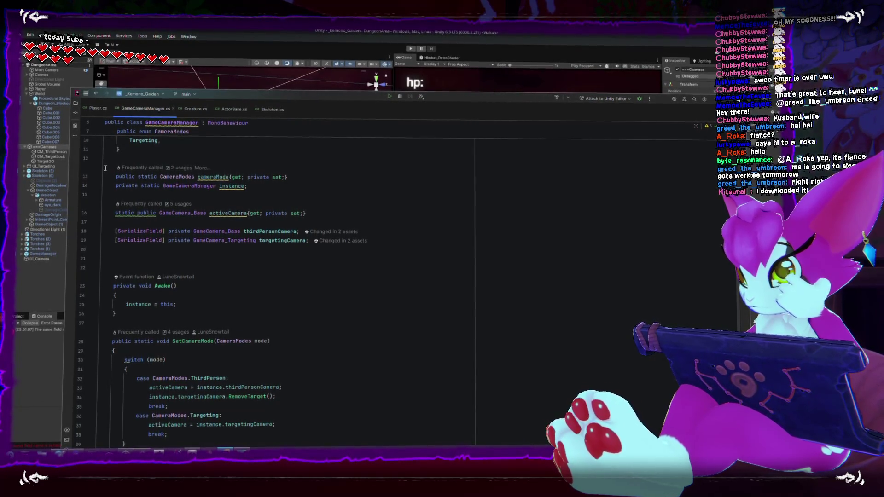
- Review the code in Player.cs
left_click(97, 112)
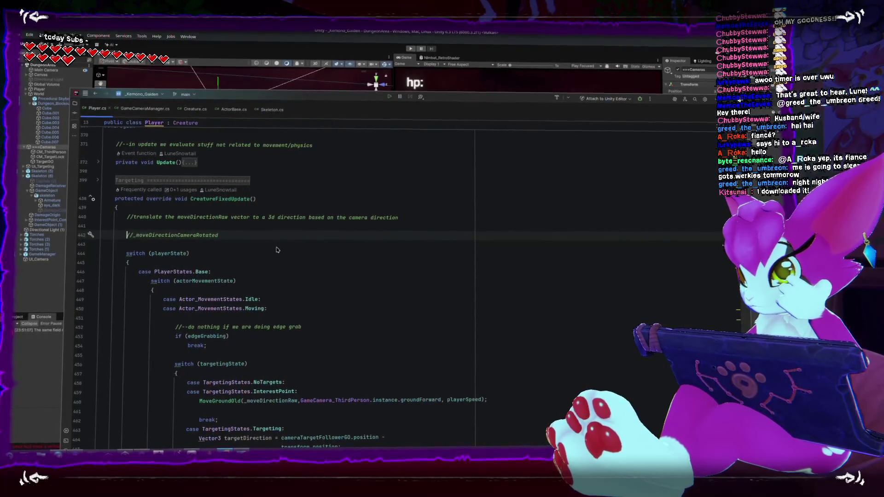
scroll(278, 247, "up", 20)
scroll(280, 244, "up", 20)
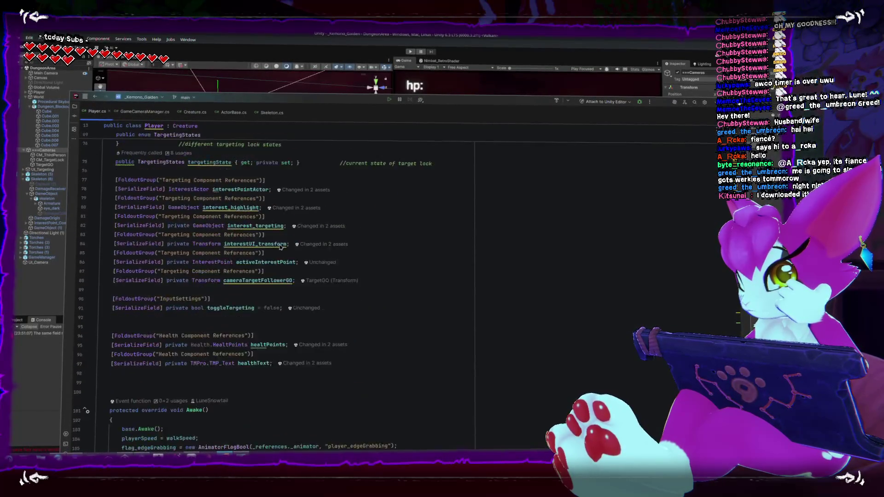
scroll(280, 245, "up", 20)
scroll(161, 172, "down", 1)
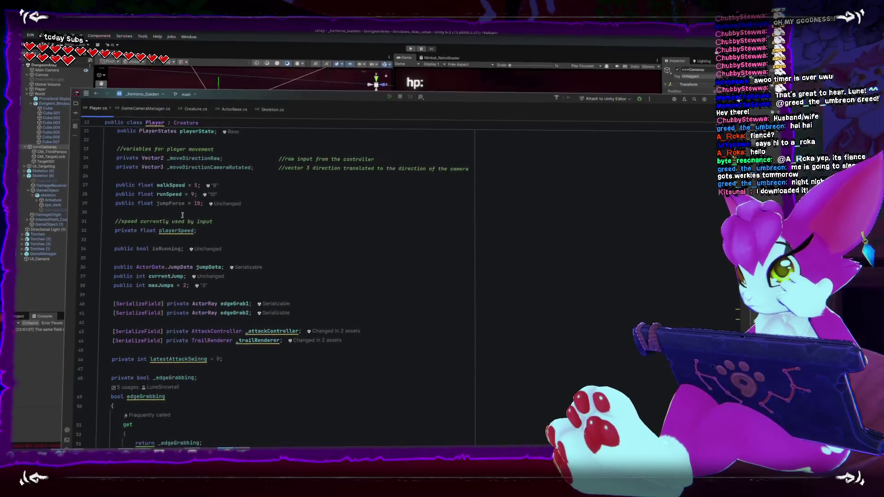
scroll(184, 216, "up", 1)
scroll(184, 216, "up", 3)
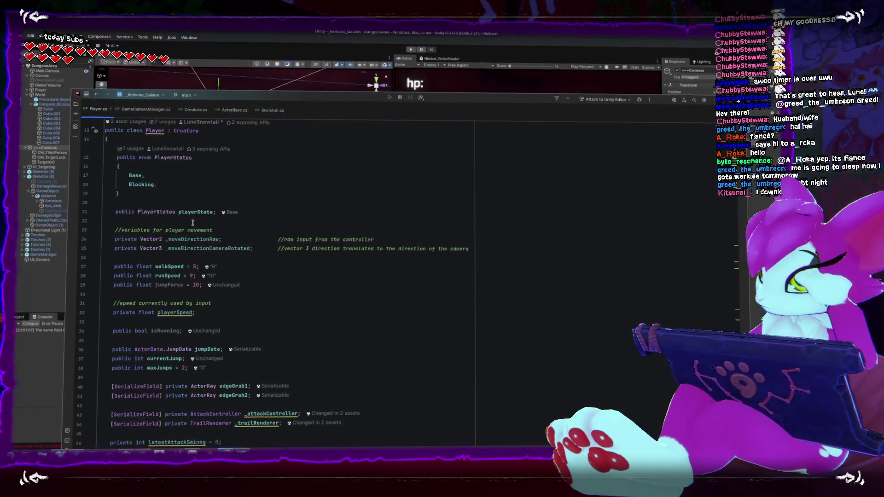
mouse_move(189, 242)
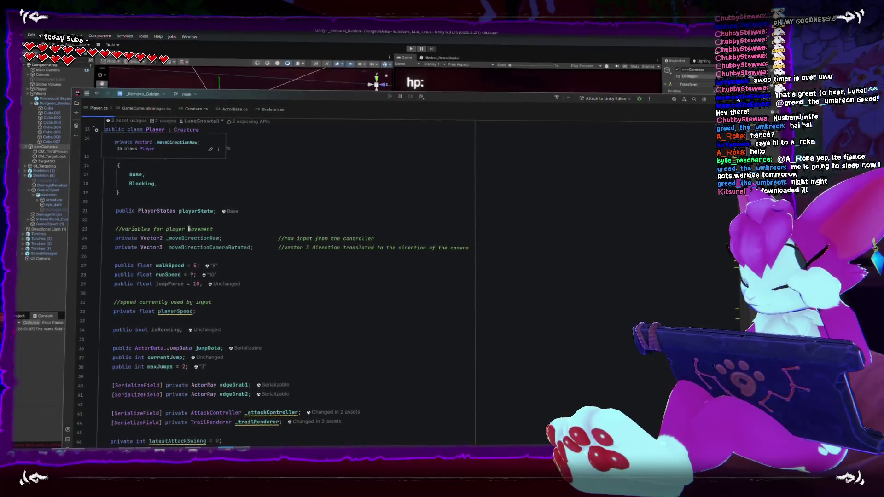
scroll(207, 232, "up", 3)
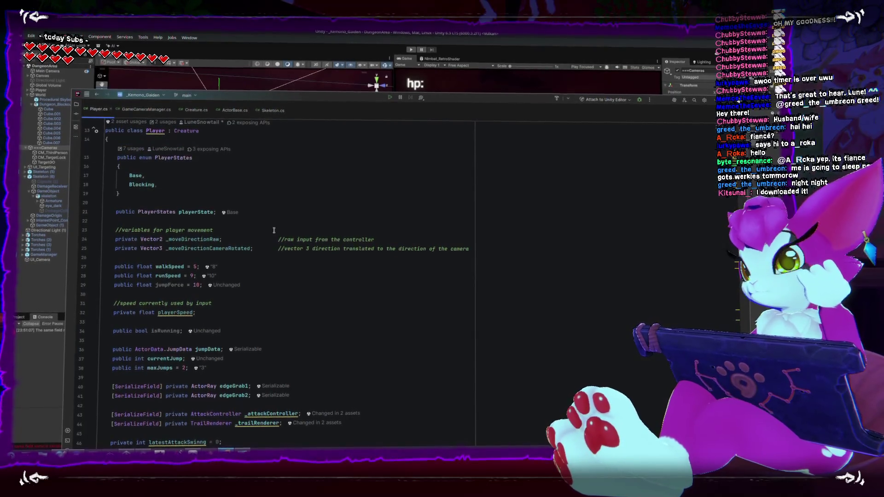
scroll(273, 232, "down", 2)
scroll(274, 232, "down", 4)
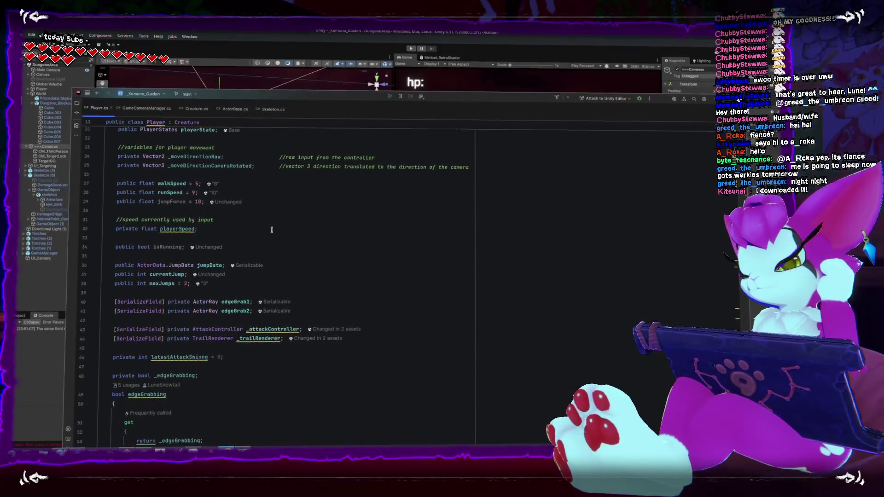
scroll(270, 229, "down", 1)
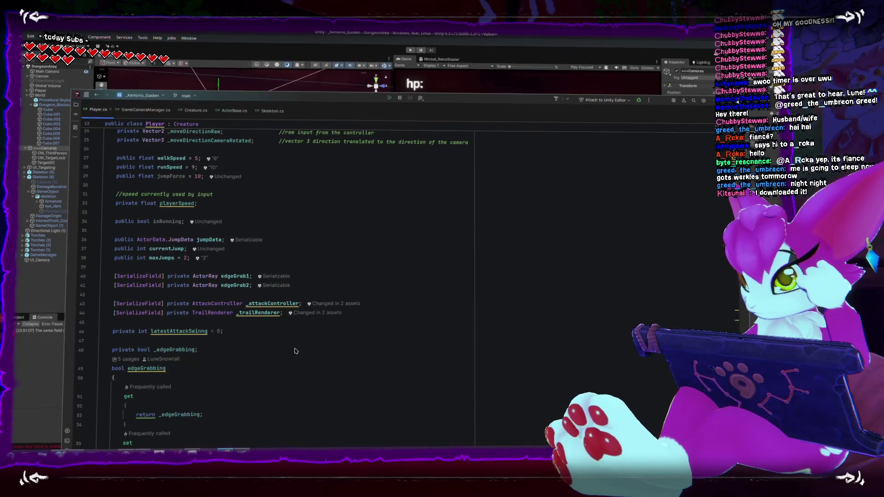
scroll(295, 351, "down", 10)
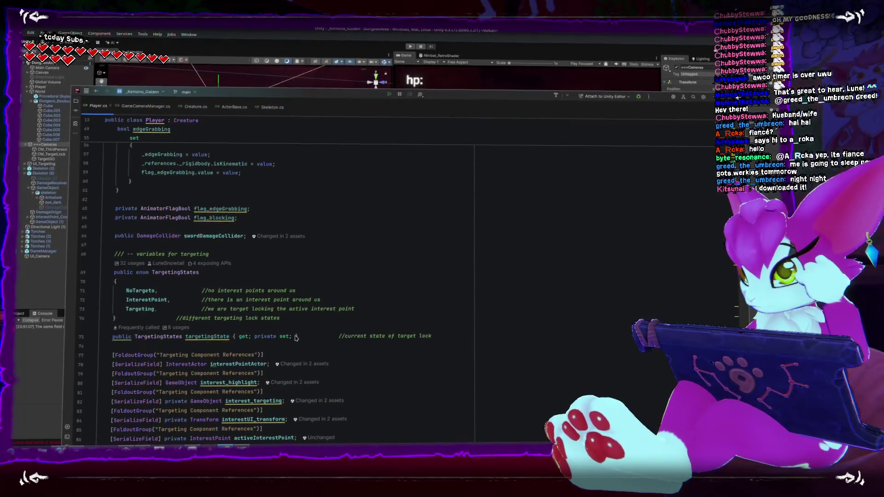
scroll(295, 337, "up", 18)
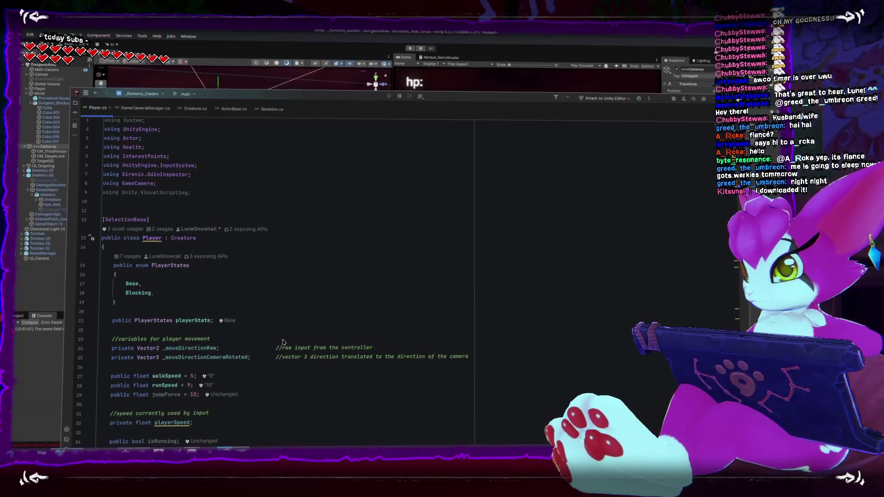
scroll(258, 362, "down", 1)
scroll(232, 375, "down", 5)
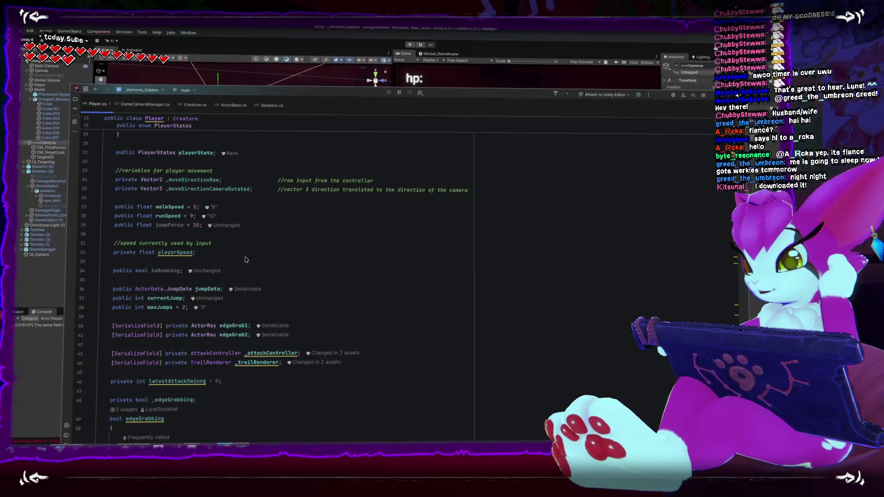
scroll(220, 256, "up", 1)
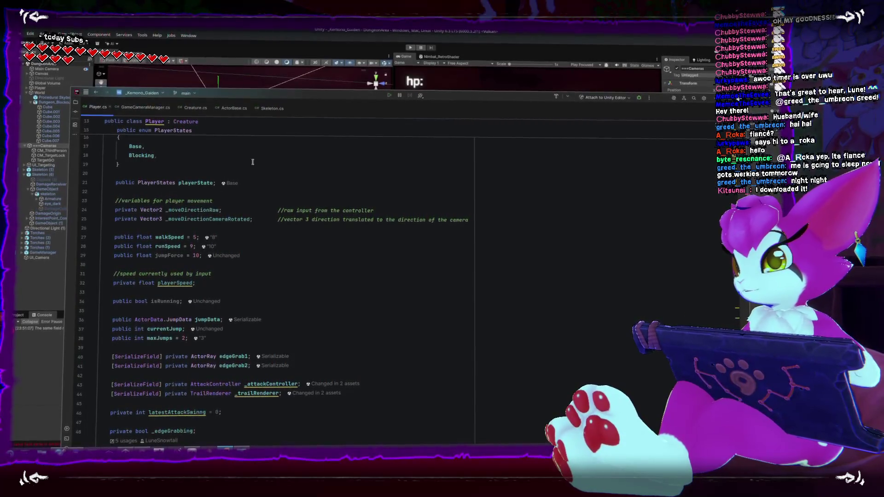
- In Unity, select Player and open its References script in Rider
left_click(194, 75)
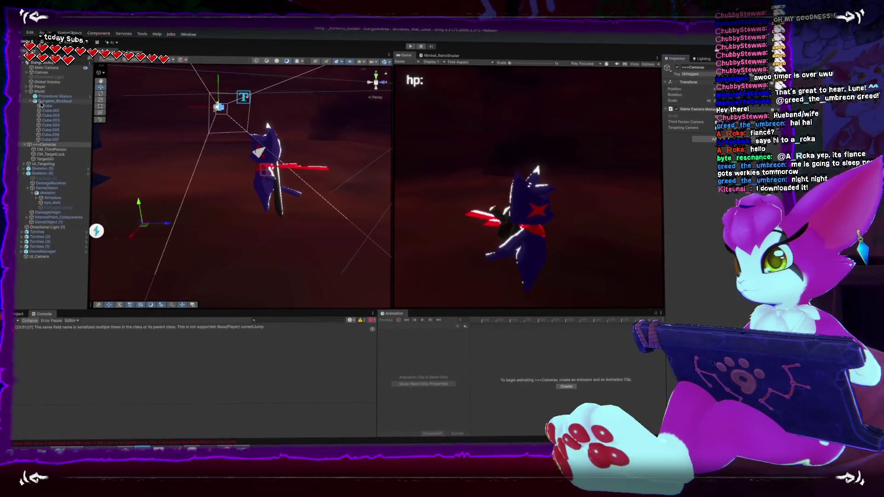
left_click(267, 156)
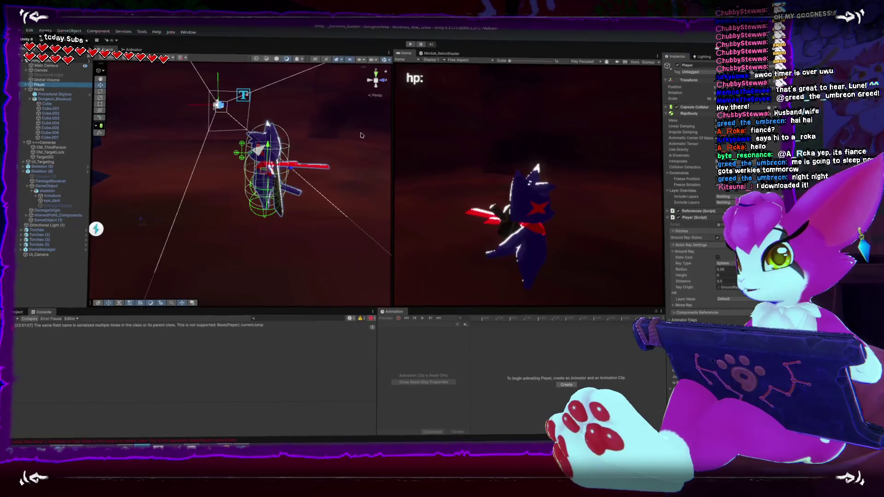
left_click(669, 217)
left_click(668, 210)
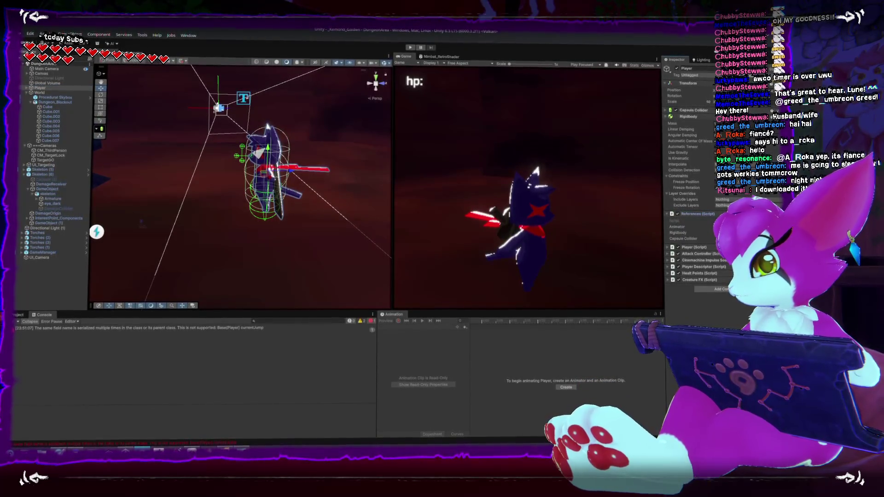
double_click(676, 220)
left_click(405, 223)
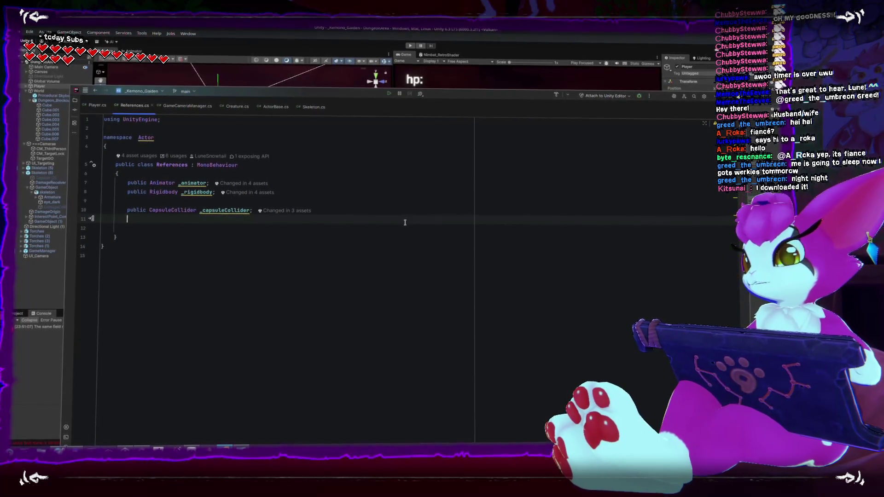
- Add a static _camera property to References and change its type to Transform
key("Return")
type("static ")
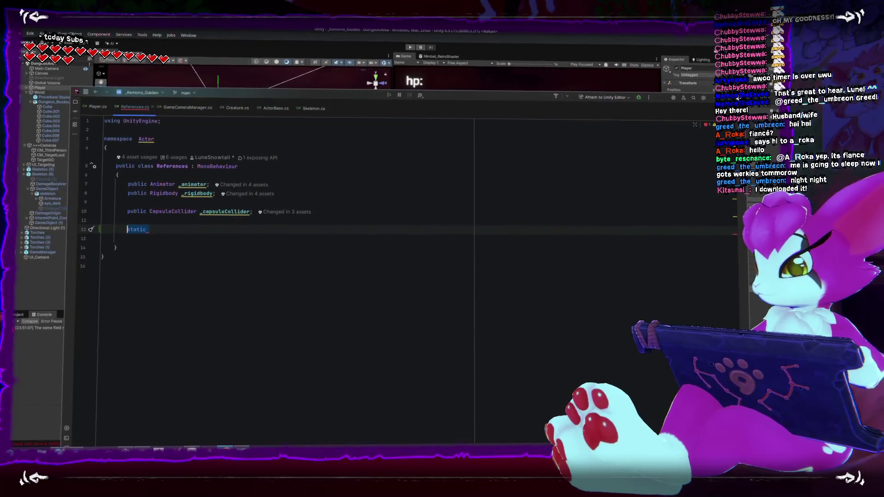
type("public s")
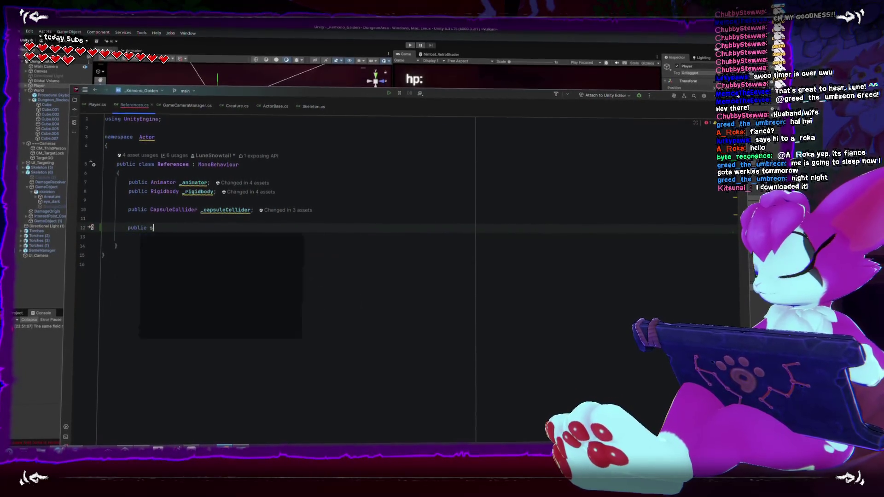
type("tatic GameC")
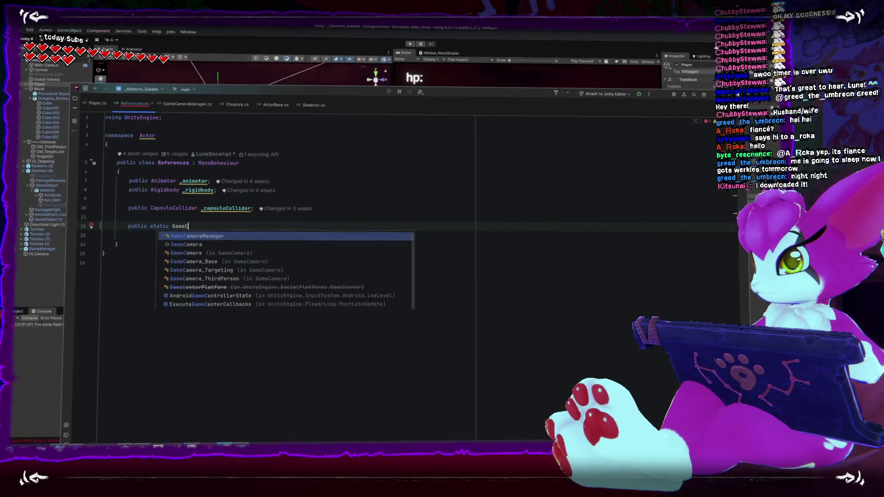
type("amera _camera")
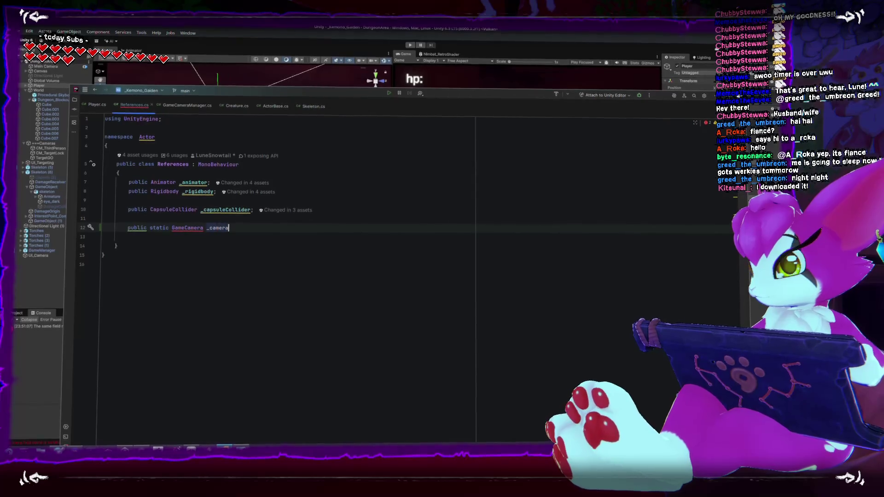
type("get;")
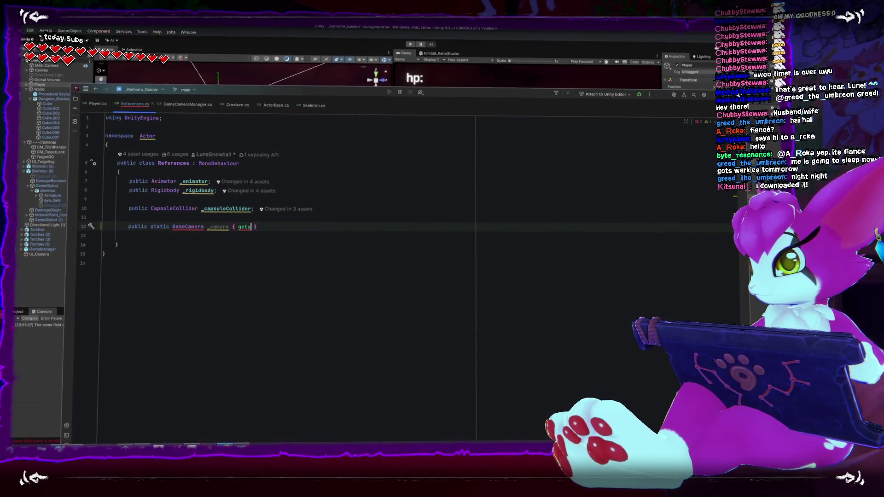
key("Tab")
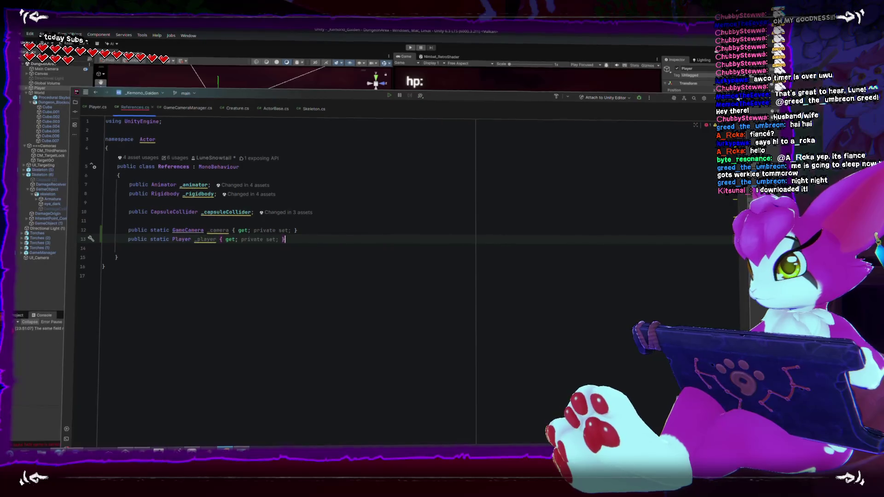
key("Return")
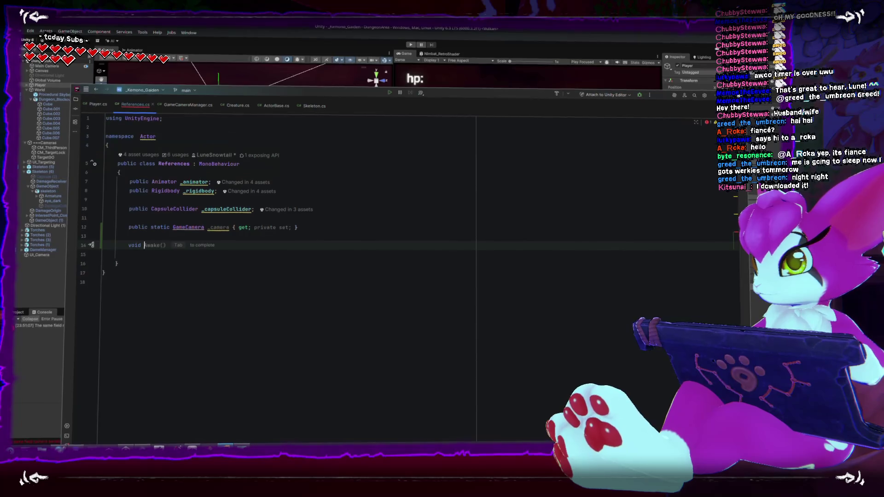
key("Return")
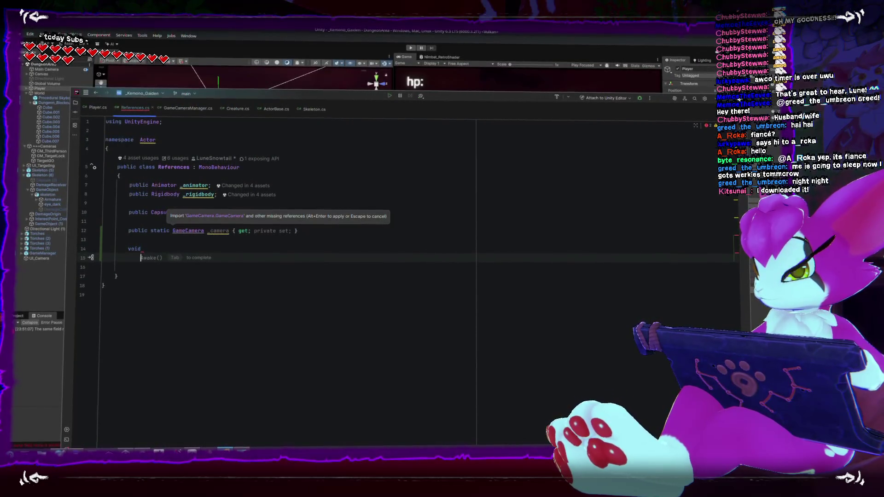
double_click(199, 230)
type("Transfrom")
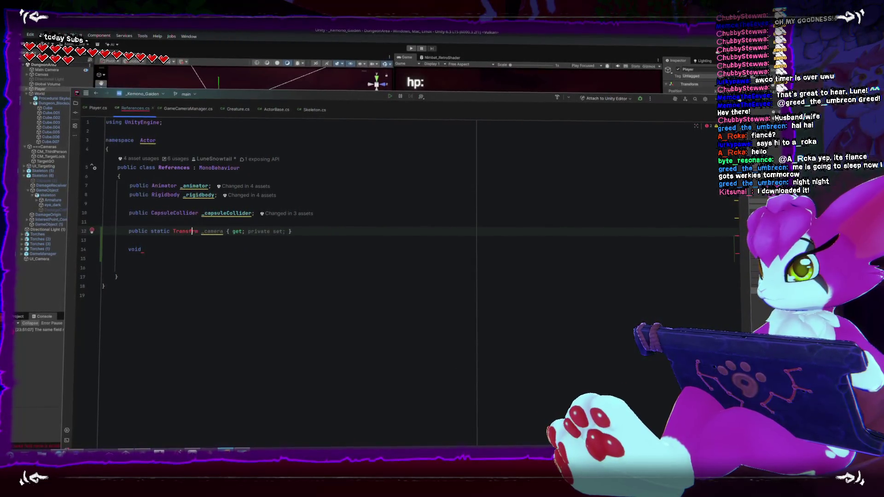
key("Return")
- Write Awake so that if (!_camera), _camera = Camera.main.transform;
left_click(144, 249)
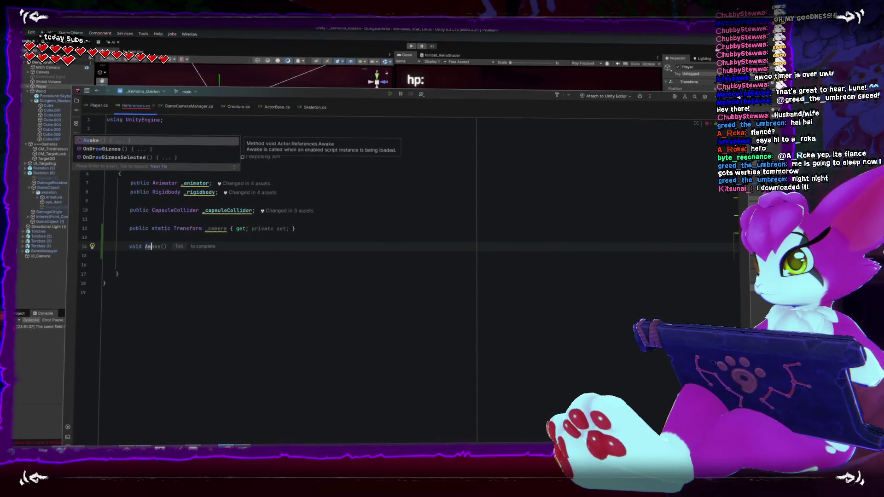
key("Return")
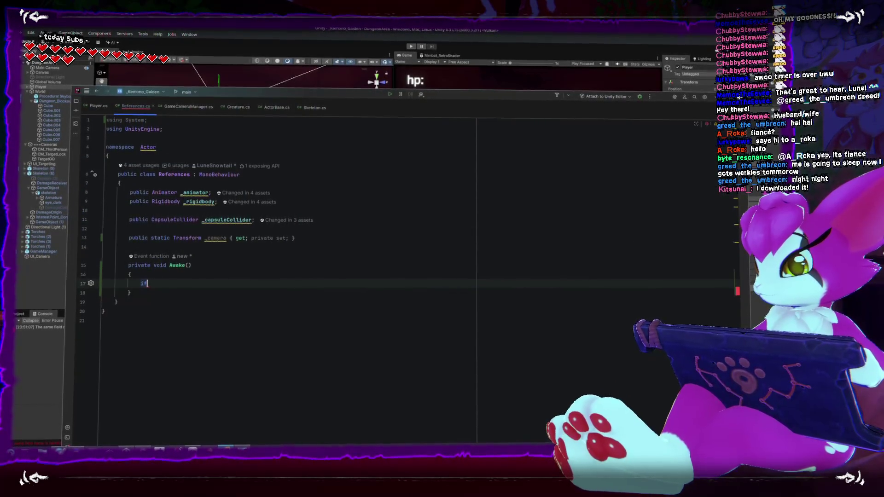
type("if(!_camera){}")
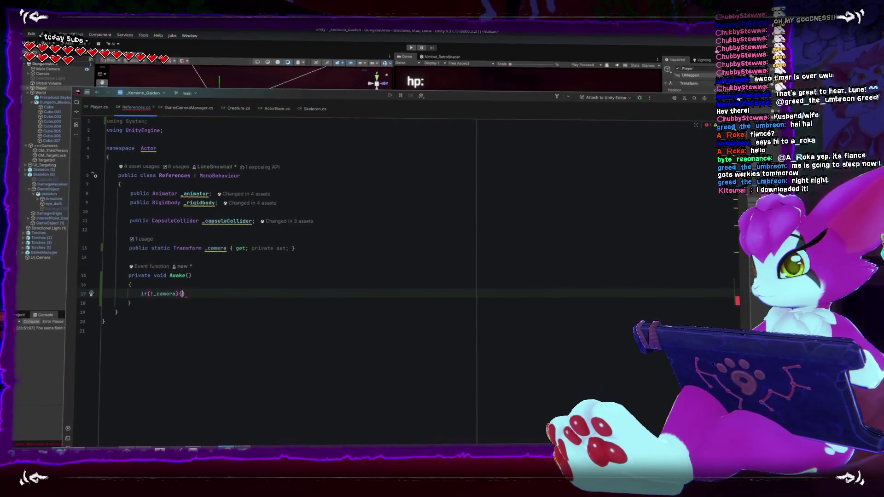
key("Return")
key("BackSpace")
key("BackSpace")
type("mera = Camera.ma")
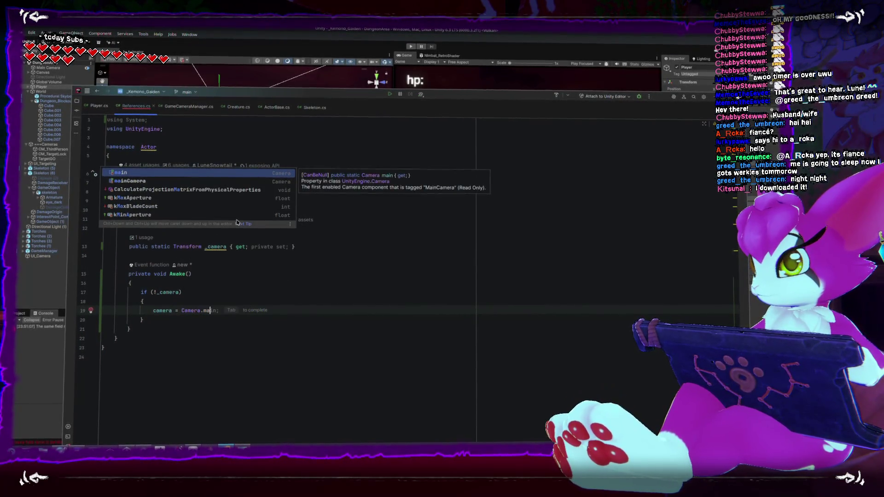
key("Return")
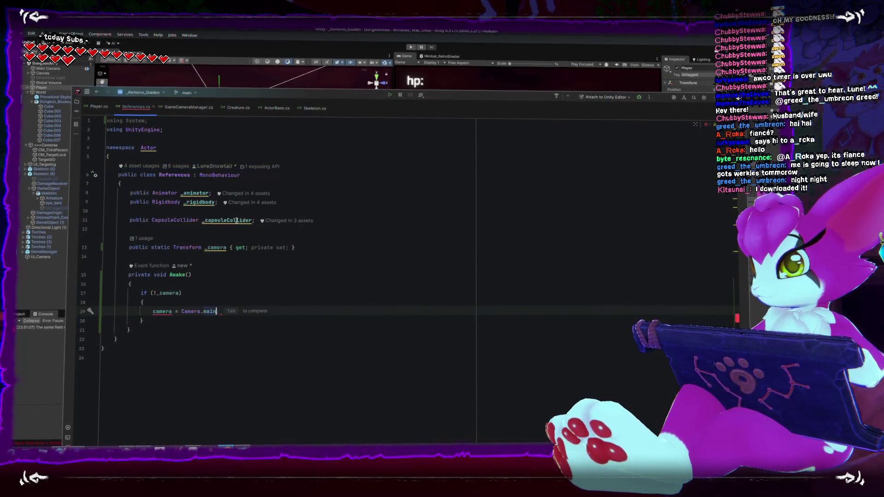
type(".tra")
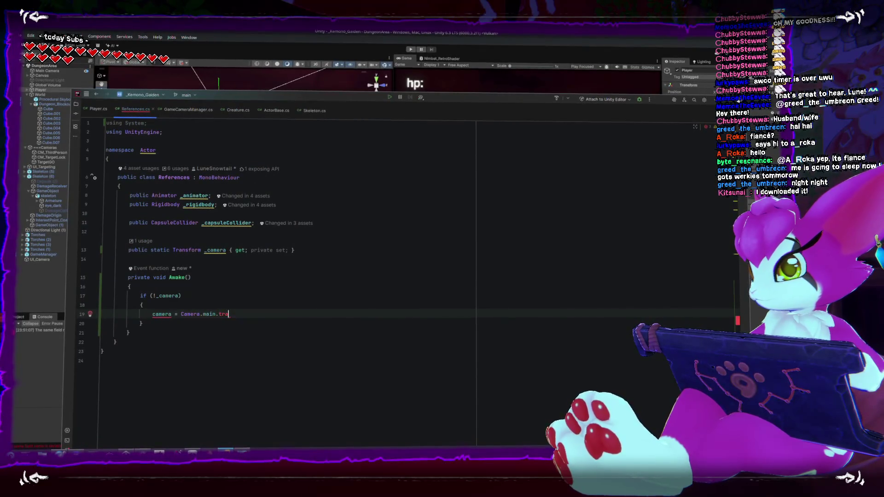
type("nsform")
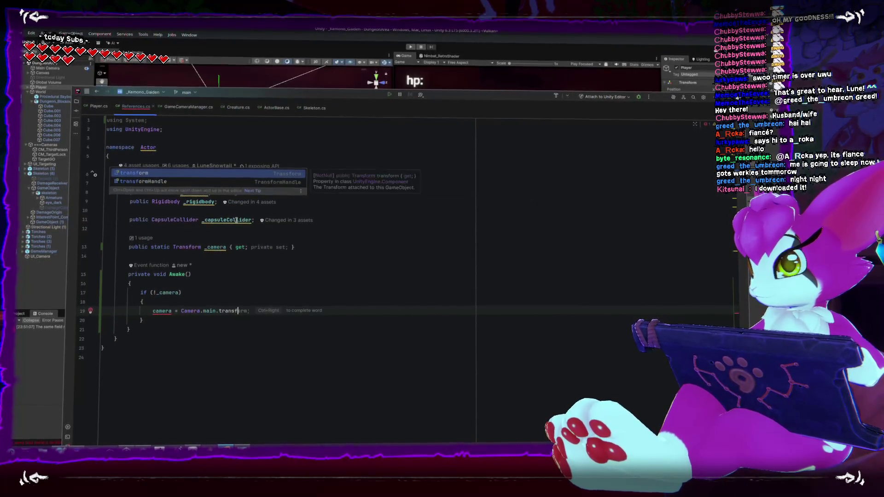
left_click(229, 294)
left_click(269, 314)
type(";")
left_click(328, 343)
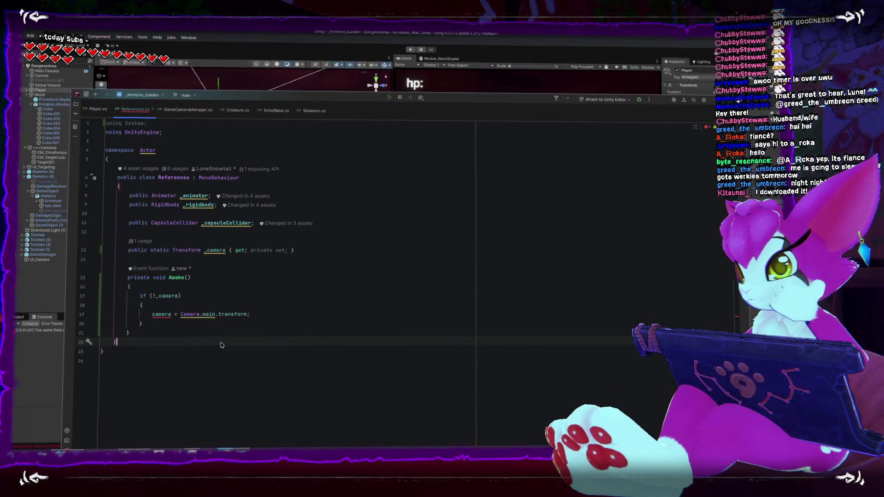
- Try the Camera.main null-check quick fix, then undo it
left_click(157, 314)
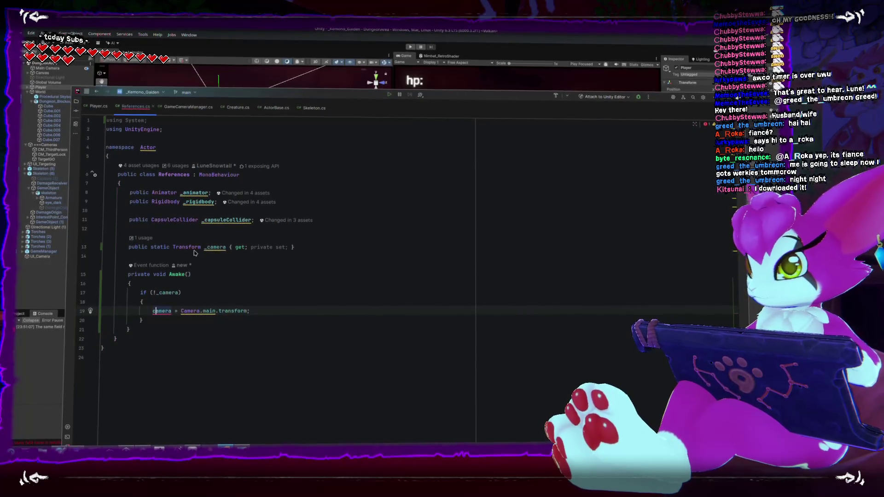
type("_")
left_click(309, 306)
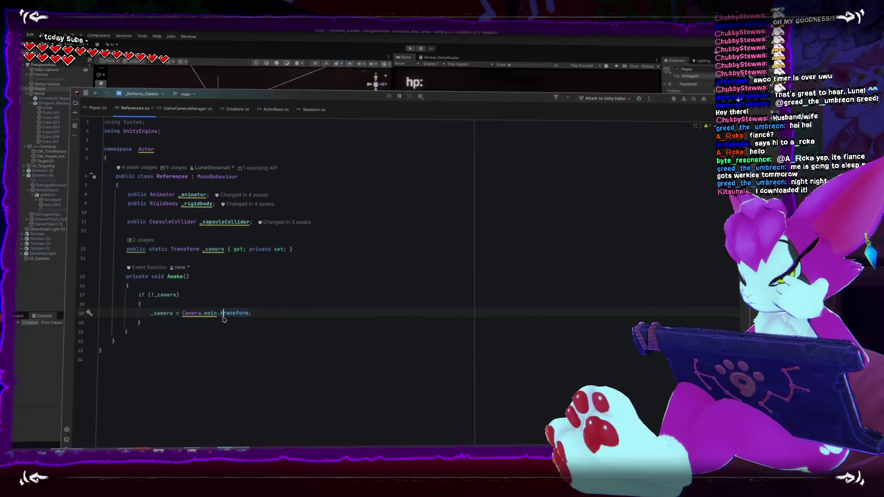
right_click(206, 313)
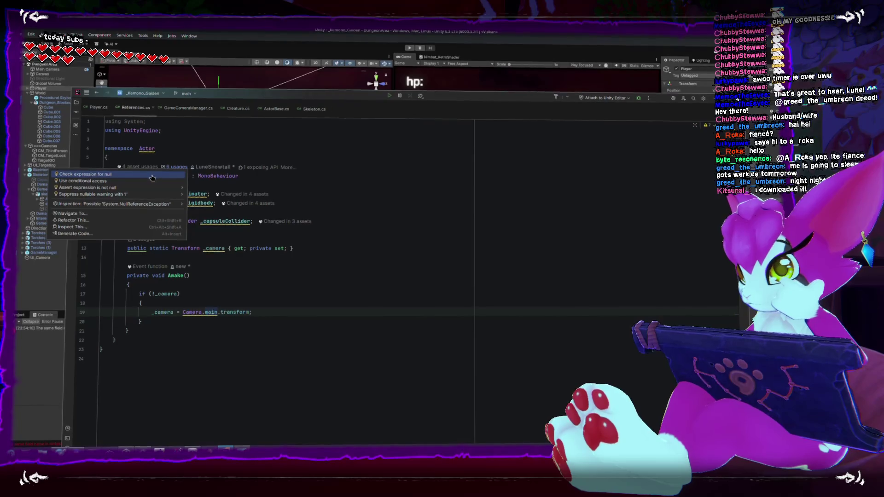
left_click(151, 177)
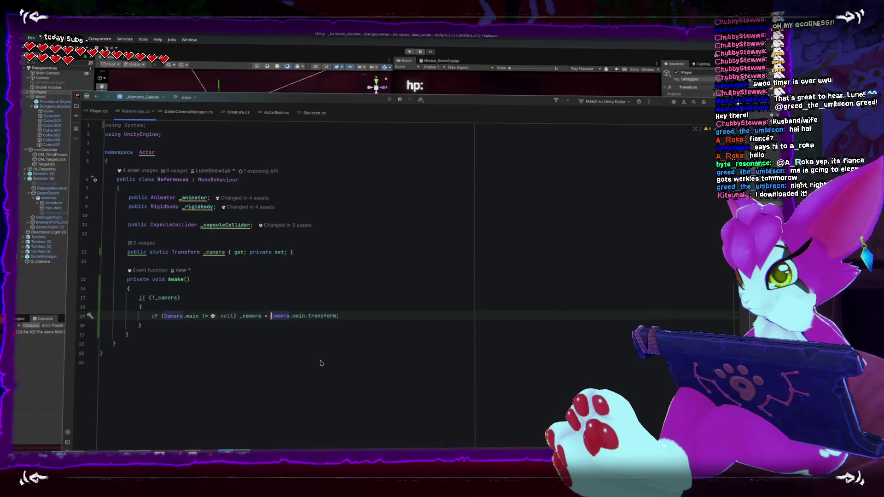
key("ctrl+z")
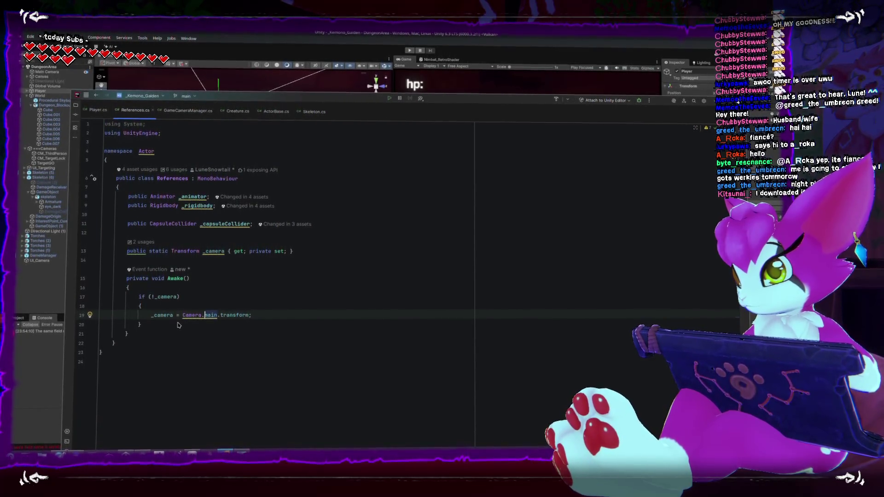
- Review the finished _camera property and Awake method, then go back to Player.cs
left_click(197, 343)
left_click(221, 251)
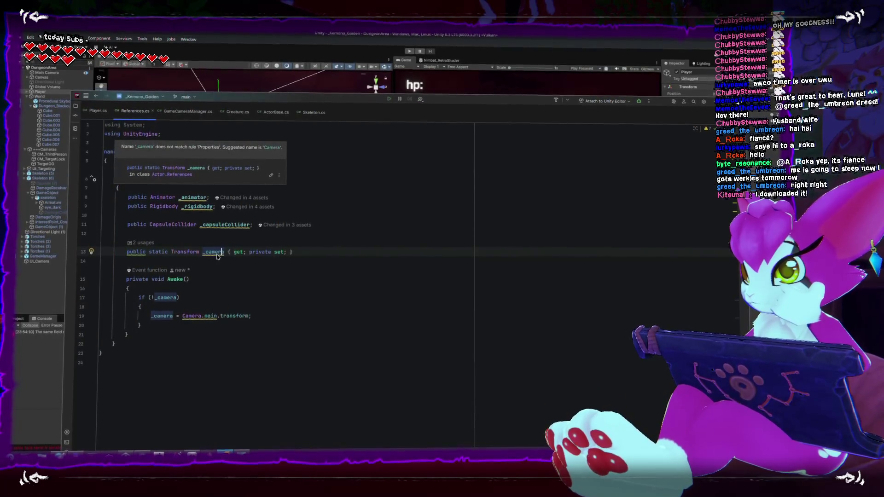
left_click(245, 300)
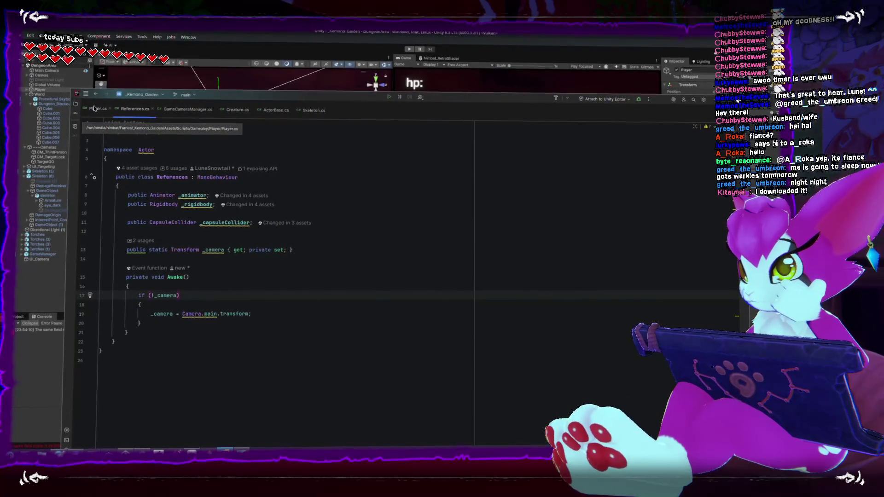
left_click(94, 108)
- Review the MoveGround method in ActorBase.cs, then return to Player.cs
scroll(231, 299, "down", 15)
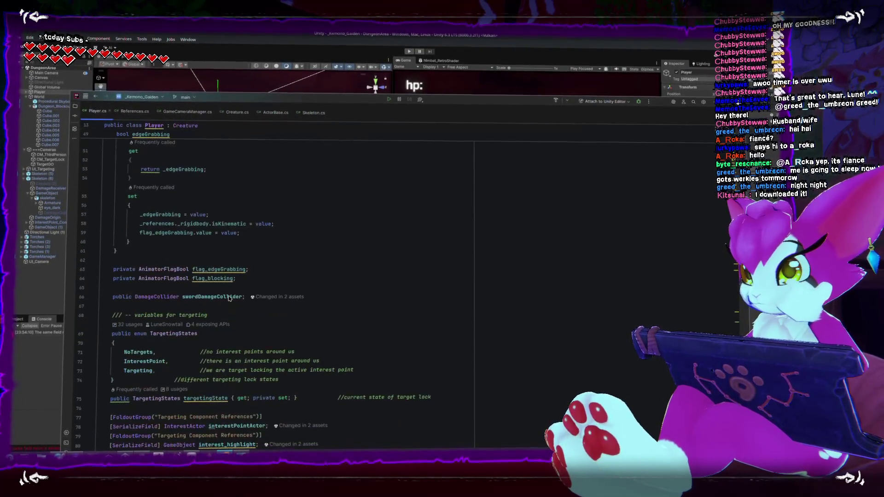
scroll(229, 299, "down", 5)
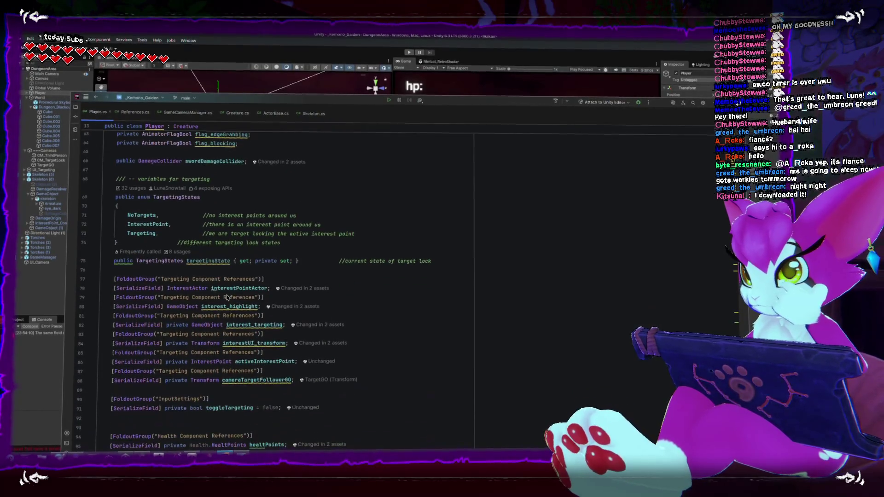
scroll(226, 296, "down", 20)
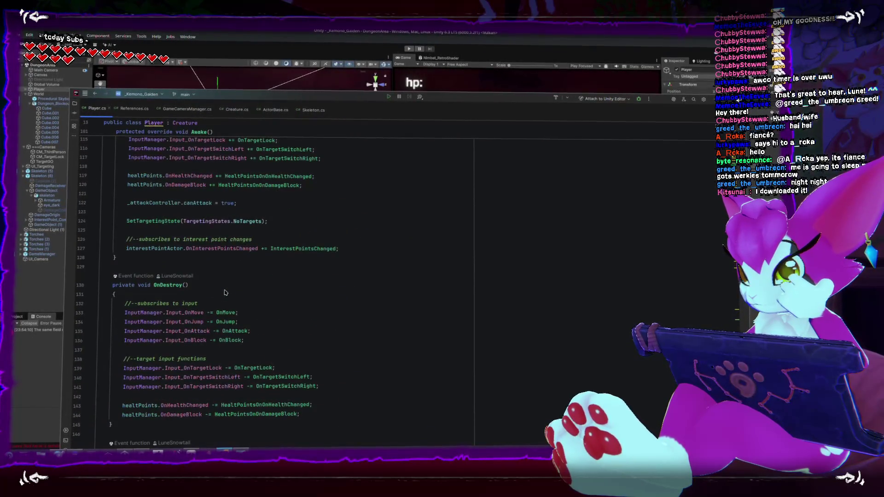
scroll(225, 293, "down", 8)
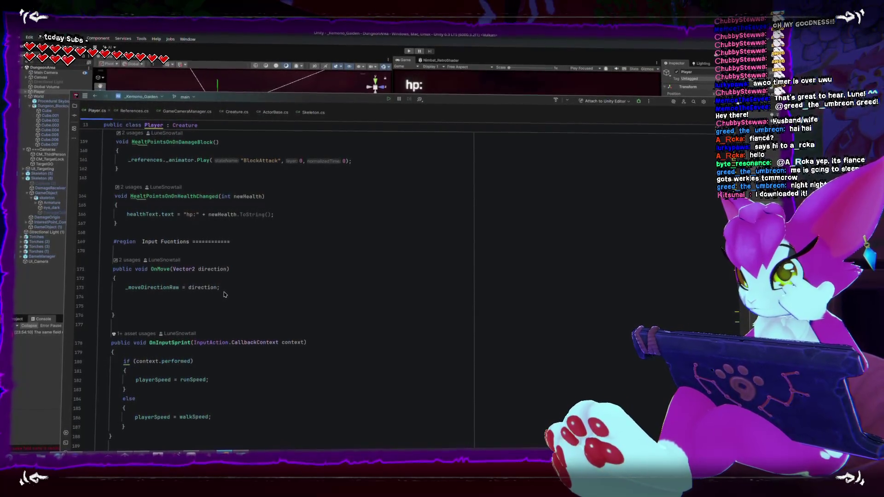
scroll(225, 295, "down", 4)
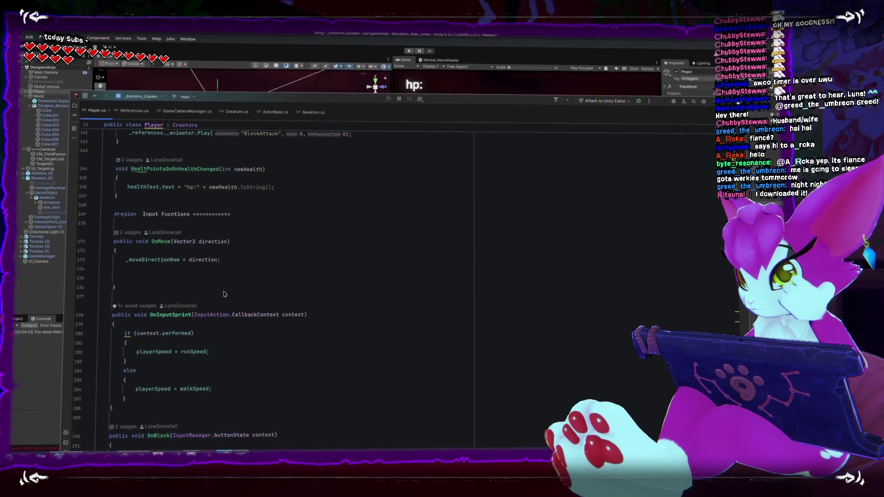
scroll(225, 292, "down", 3)
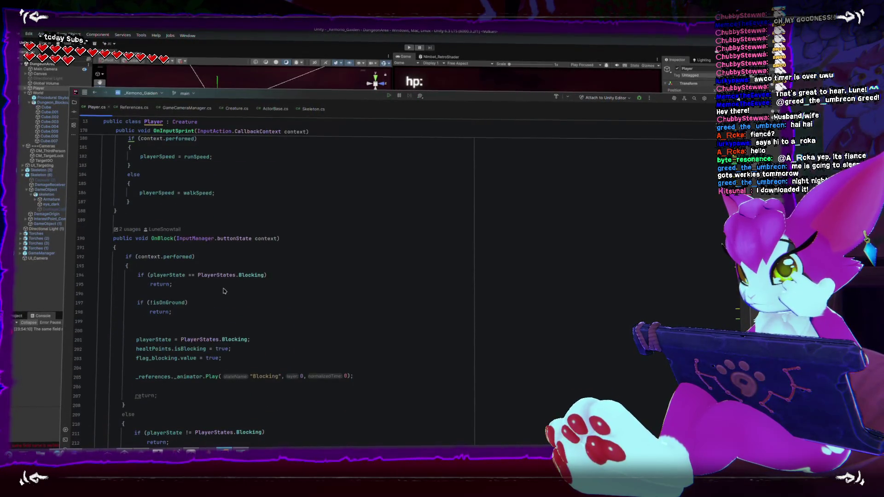
scroll(224, 292, "up", 9)
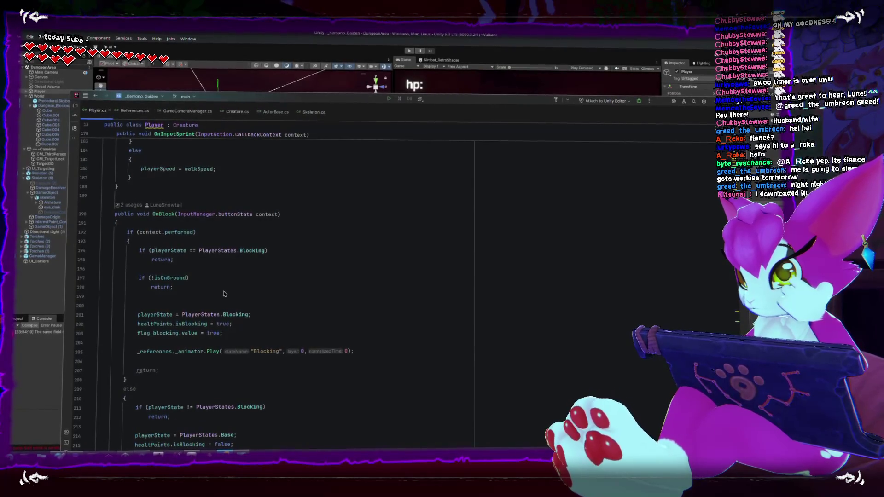
scroll(225, 295, "up", 1)
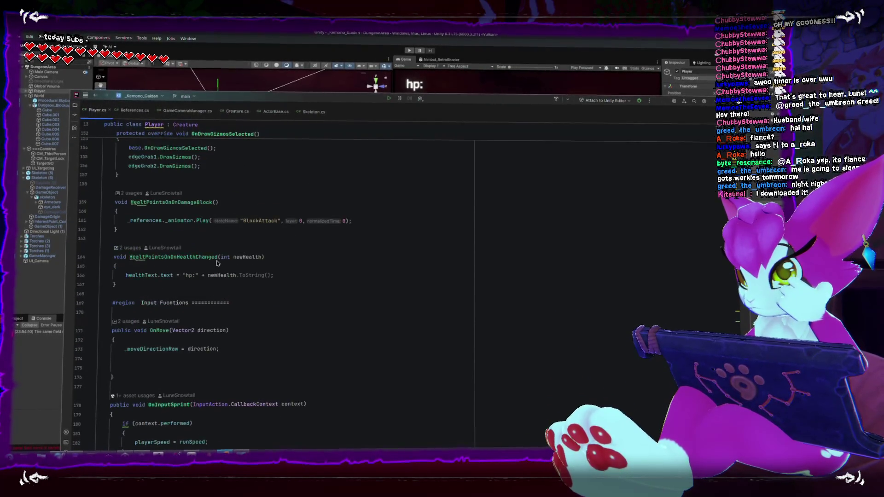
key("ctrl+alt+Left")
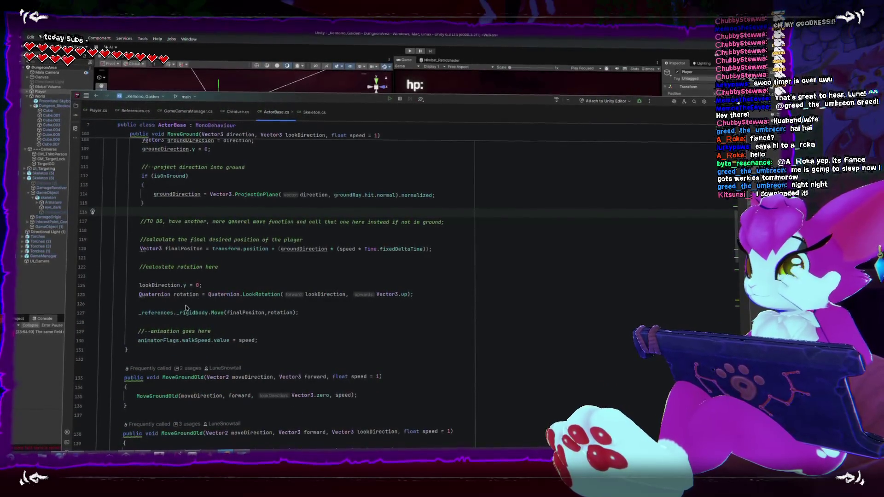
scroll(186, 295, "up", 2)
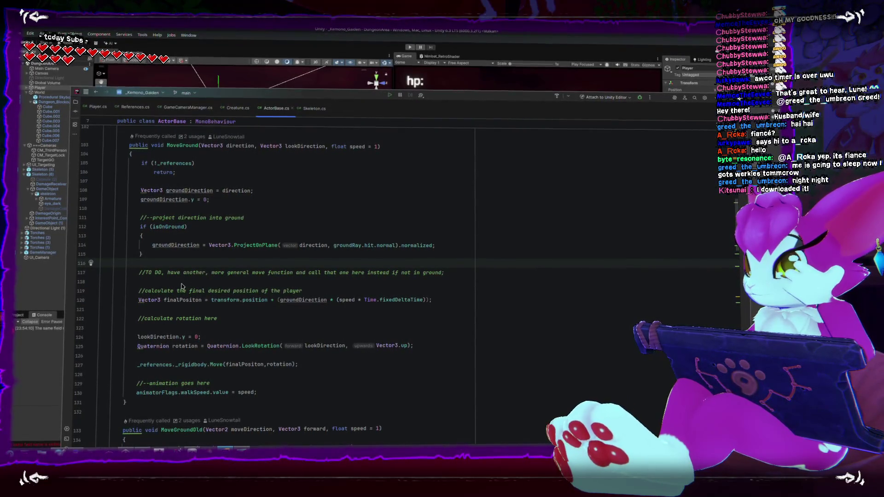
key("ctrl+Tab")
- Fold the OnTargetLock, OnJump, OnAttack and OnTargetSwitchRight method bodies in Player.cs
scroll(188, 258, "down", 5)
scroll(207, 275, "down", 15)
scroll(205, 263, "down", 20)
scroll(205, 266, "up", 20)
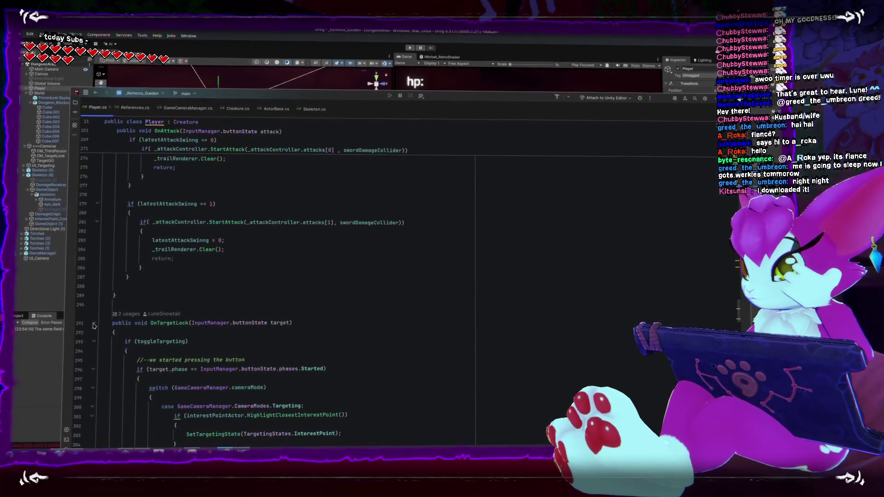
left_click(94, 324)
scroll(94, 341, "up", 20)
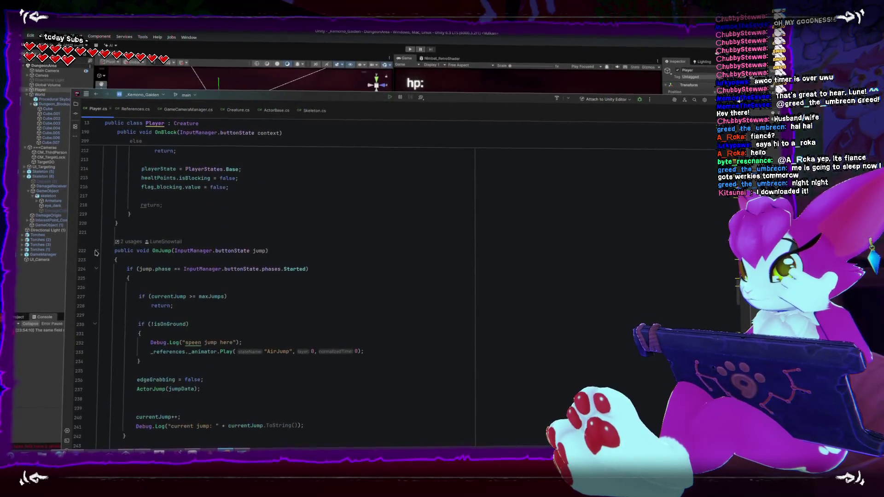
left_click(96, 250)
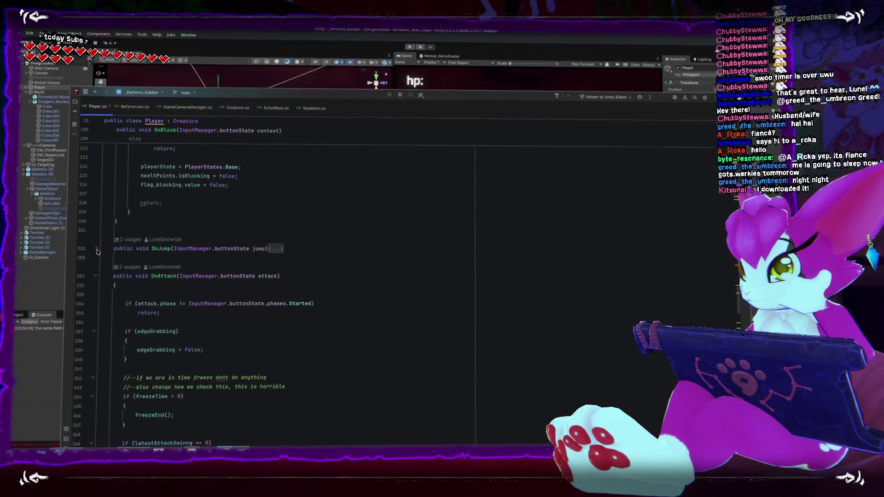
left_click(96, 274)
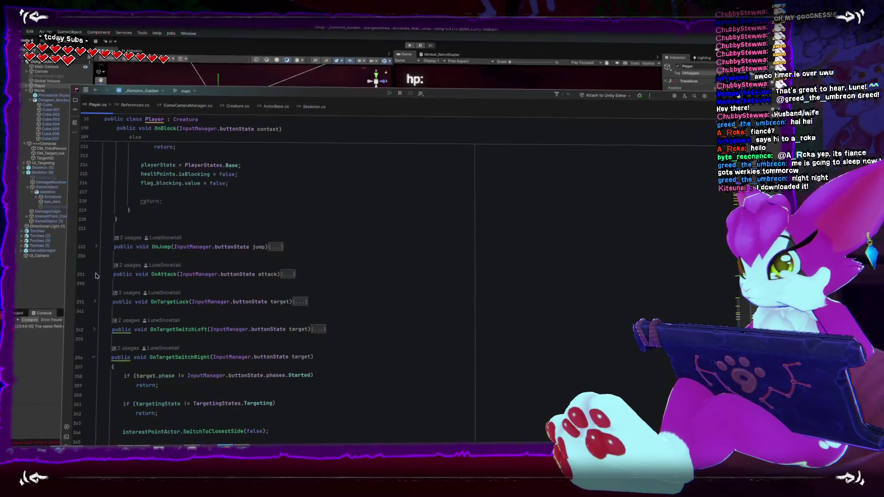
left_click(94, 357)
- Fold OnBlock, OnInputSprint and the Input Functions region, then uncomment the _moveDirectionCameraRotated line
scroll(98, 361, "up", 10)
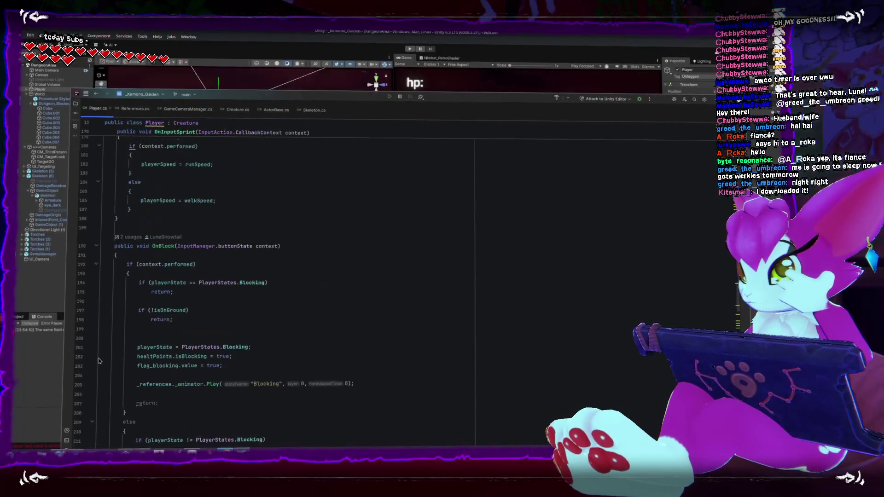
left_click(96, 245)
scroll(97, 256, "up", 5)
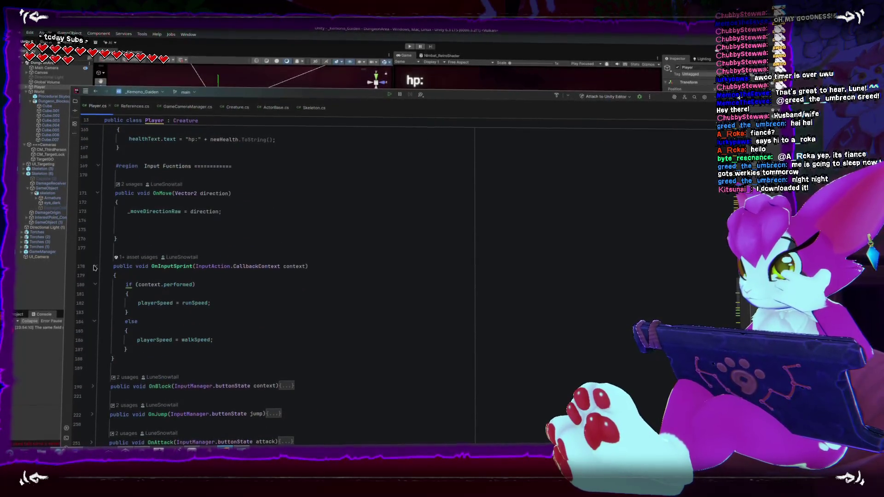
left_click(94, 268)
scroll(95, 266, "up", 3)
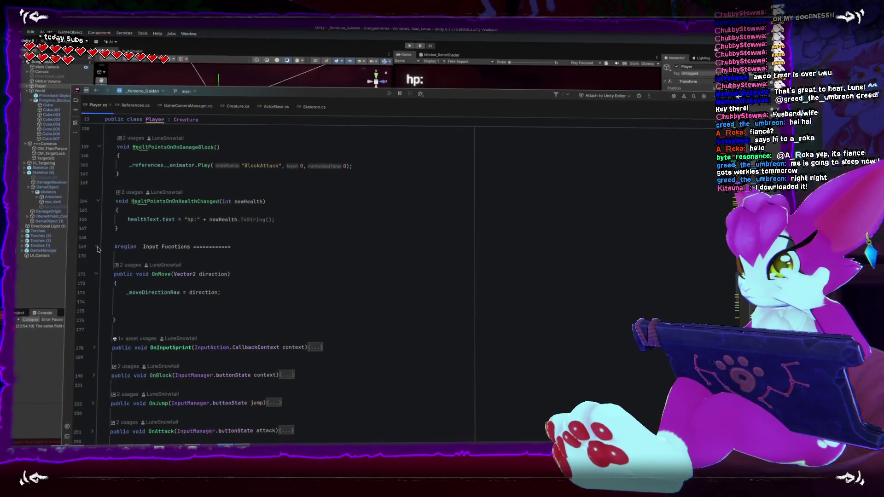
left_click(98, 249)
scroll(138, 257, "down", 1)
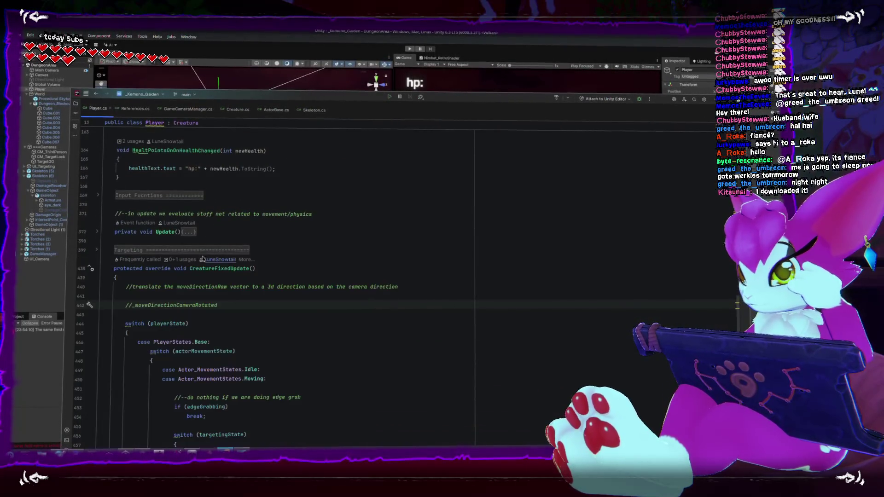
key("Delete")
key("Delete")
- Start a .Set call on the _moveDirectionCameraRotated line via autocomplete
key("End")
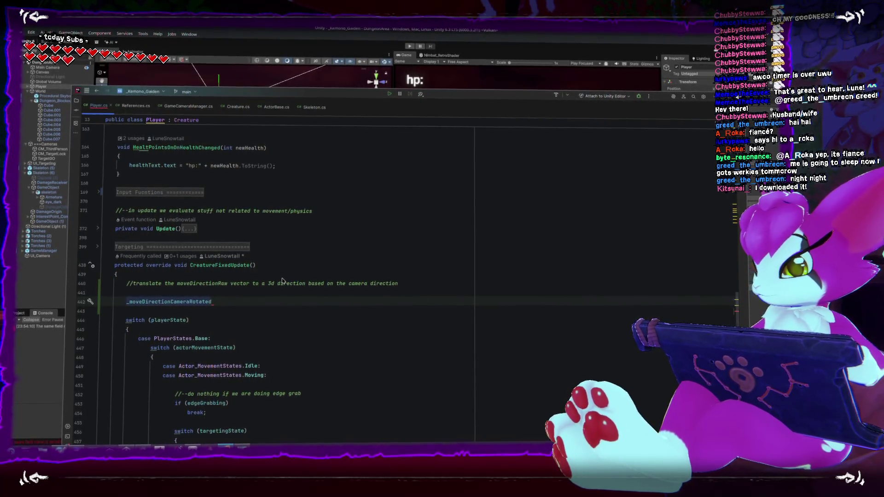
type(".Set")
key("Return")
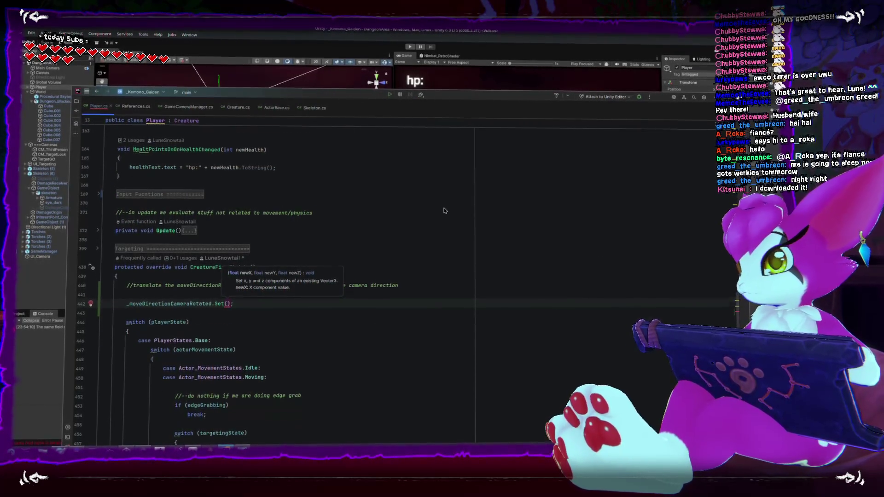
scroll(346, 235, "up", 6)
scroll(150, 233, "up", 4)
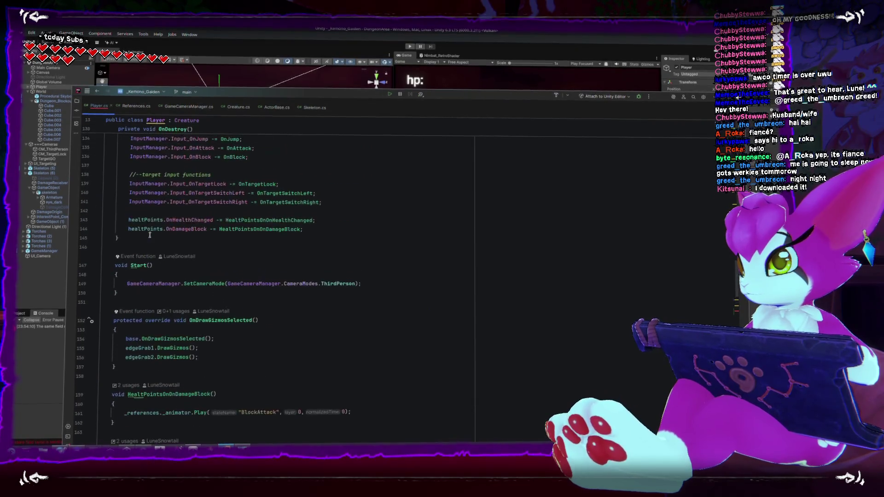
scroll(150, 238, "down", 10)
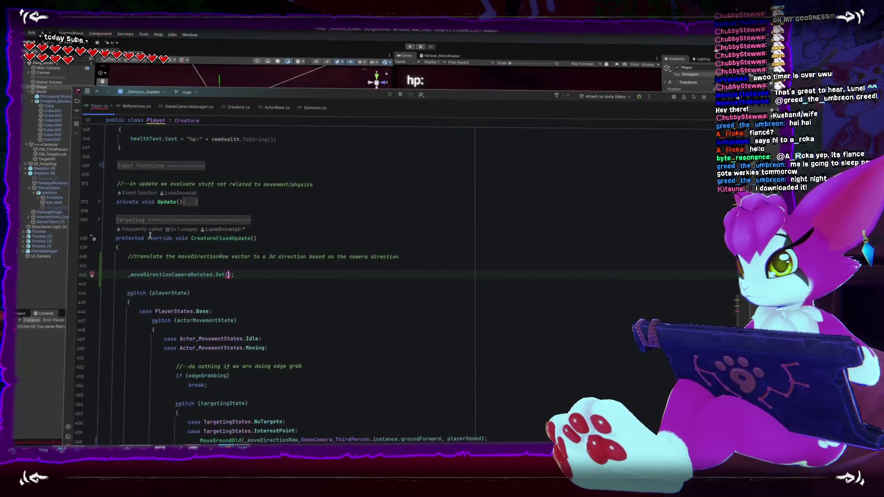
scroll(150, 237, "up", 16)
scroll(147, 232, "up", 20)
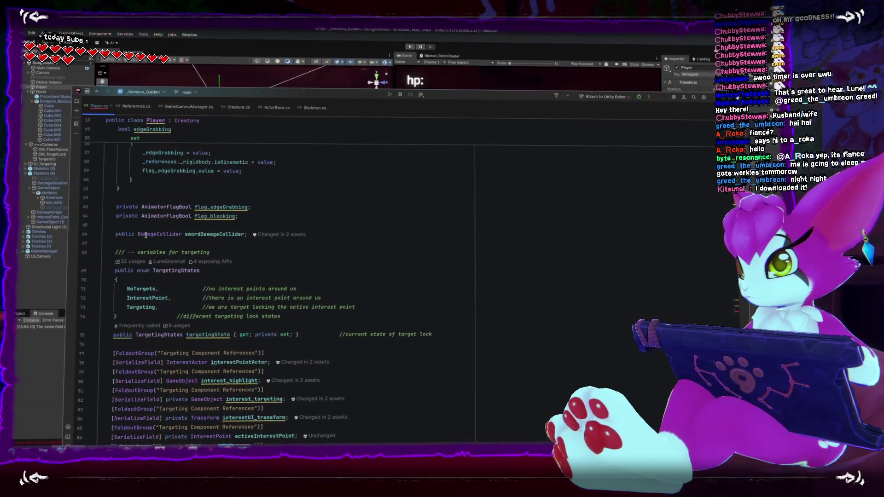
scroll(148, 238, "up", 5)
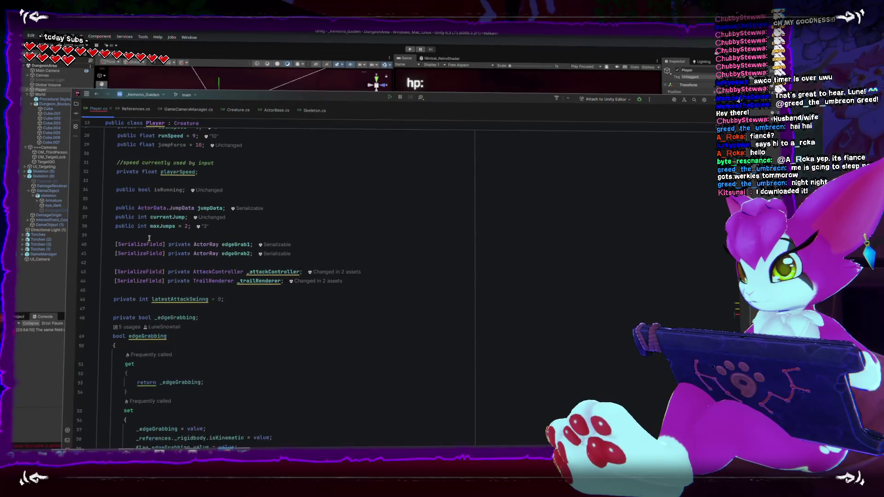
scroll(150, 235, "up", 2)
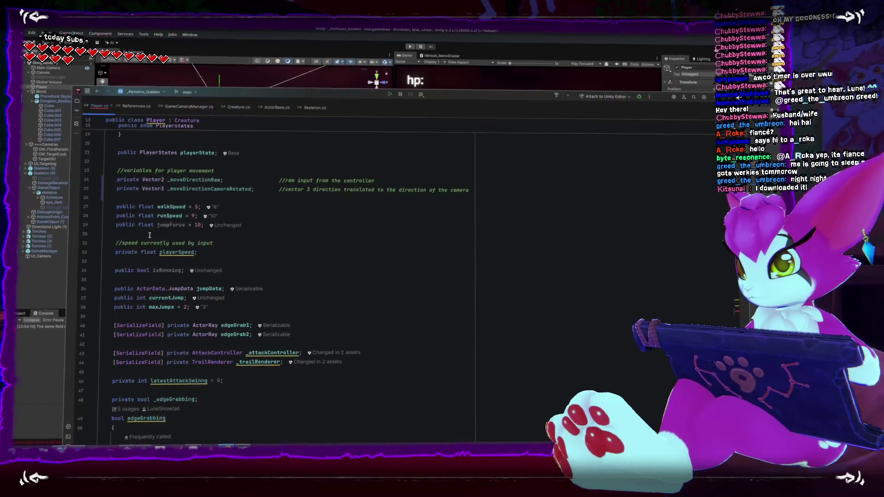
scroll(149, 235, "down", 20)
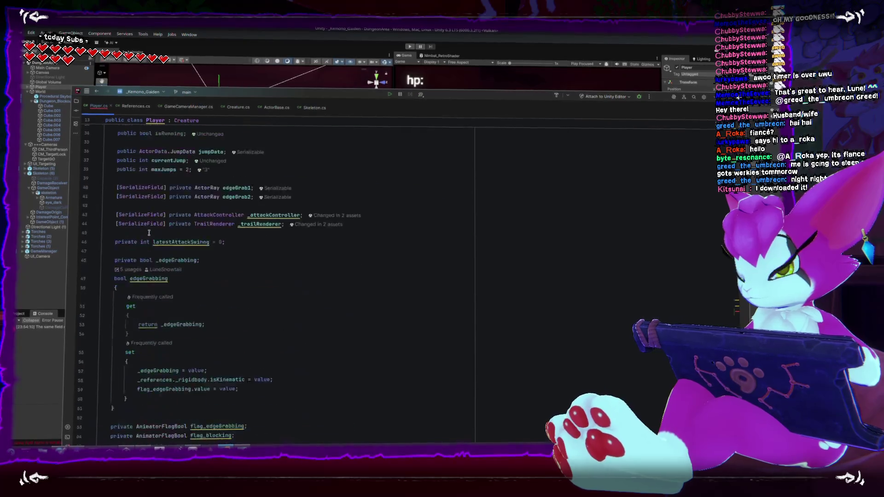
scroll(149, 229, "down", 12)
type("_moveDirectionCameraRotated.Set(mov);")
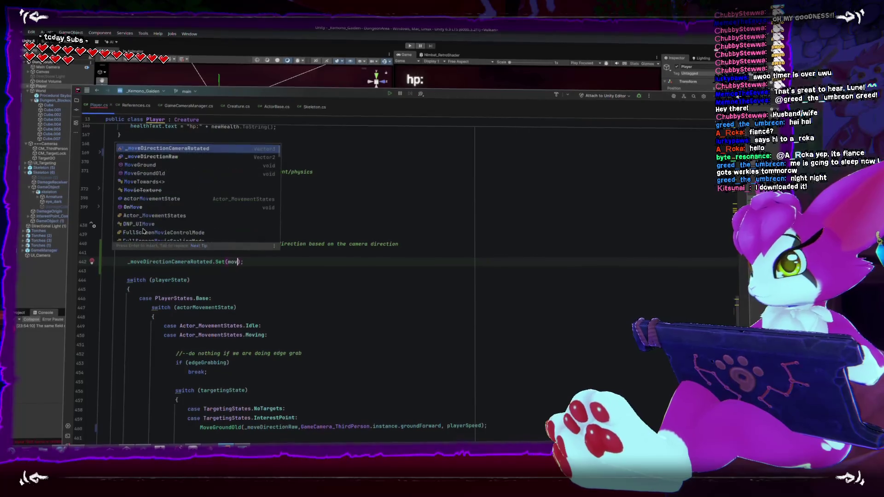
- Fill the Set arguments as _moveDirectionRaw.x, 0, _moveDirectionRaw.y
key("Down")
key("Return")
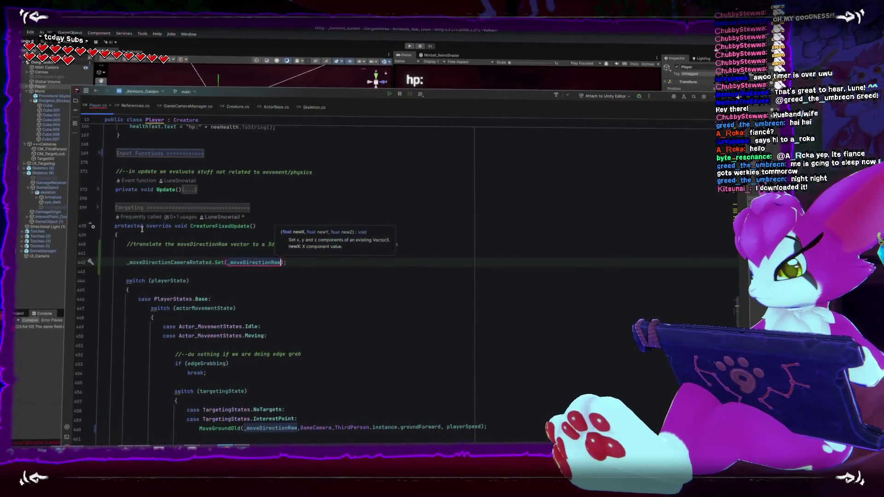
key("Return")
type(", -")
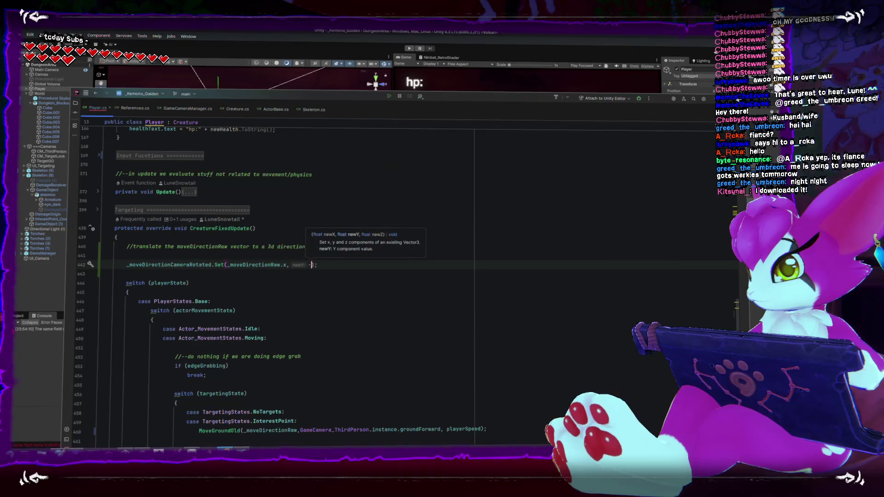
key("Tab")
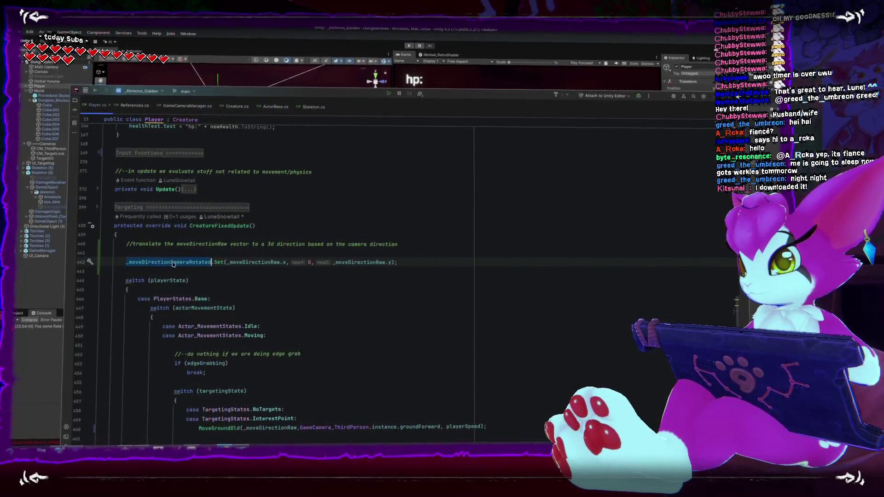
scroll(205, 267, "down", 6)
left_click(243, 263)
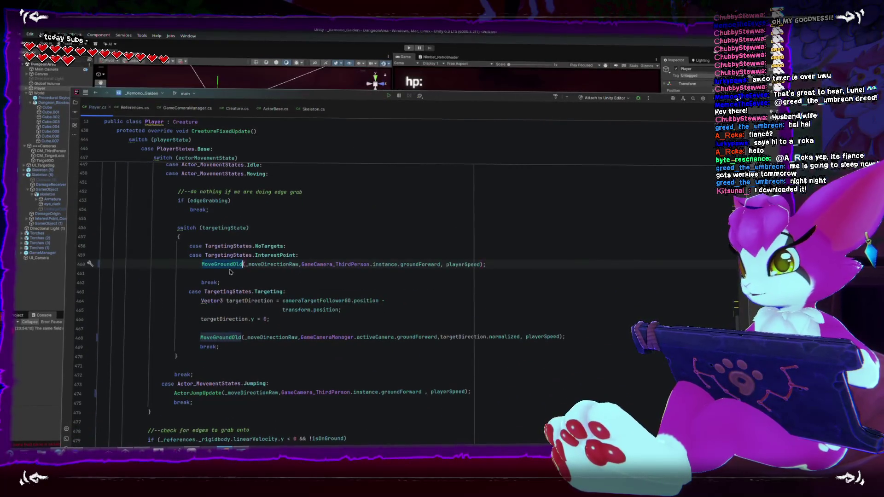
mouse_move(260, 257)
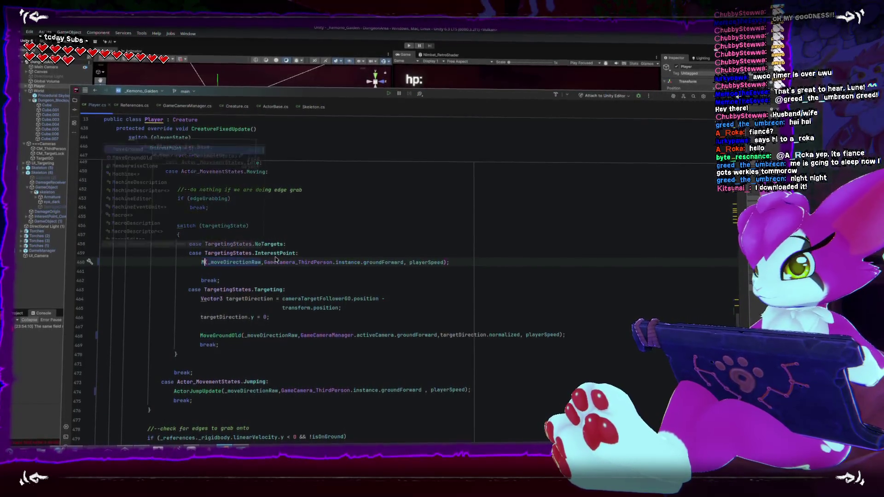
type("Mo")
key("Return")
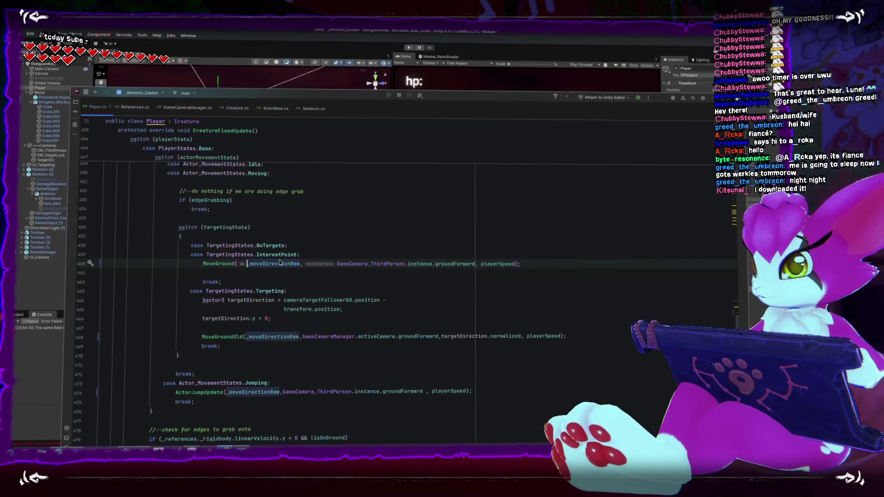
double_click(221, 334)
type("Mo")
key("Return")
double_click(284, 261)
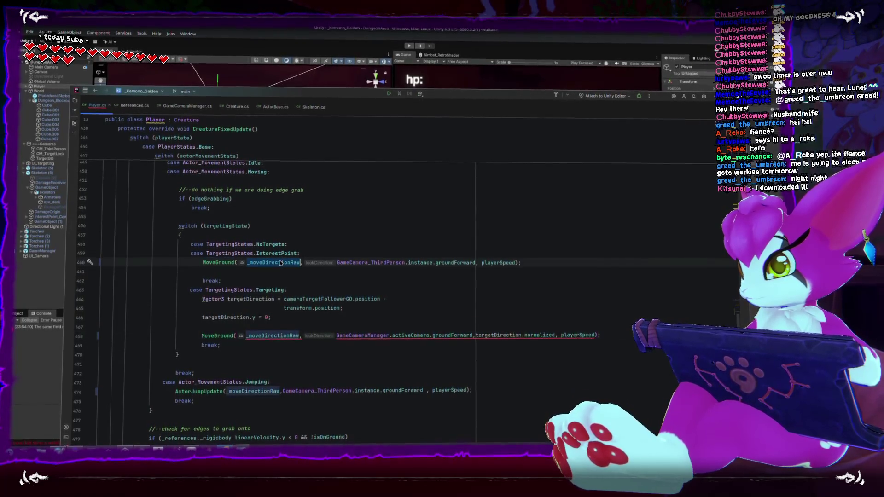
scroll(224, 278, "up", 6)
double_click(162, 263)
key("ctrl+c")
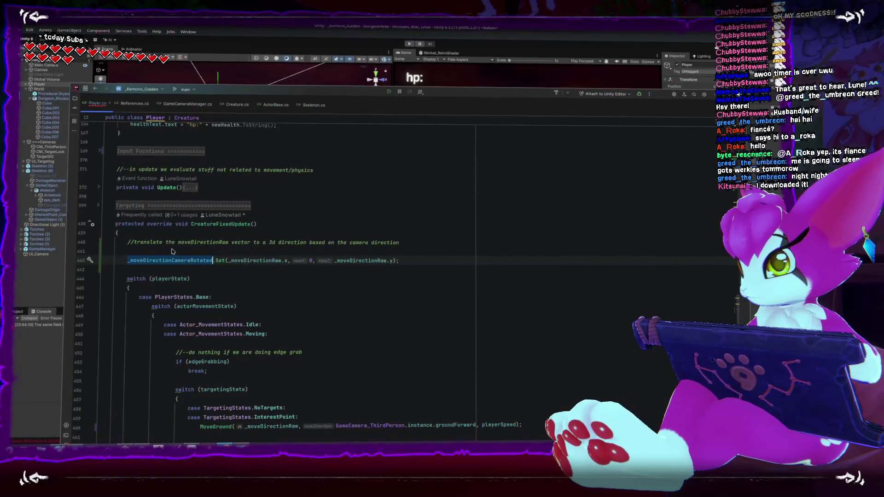
scroll(291, 280, "down", 5)
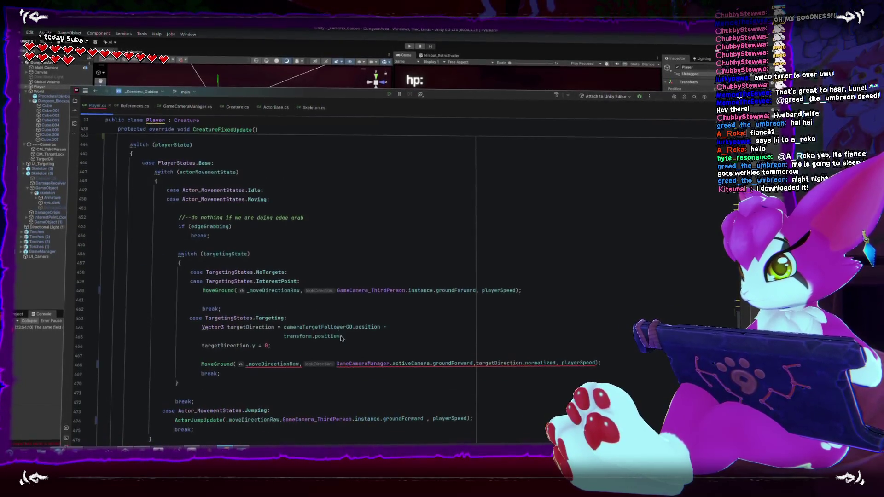
double_click(272, 364)
key("ctrl+v")
double_click(274, 291)
key("ctrl+v")
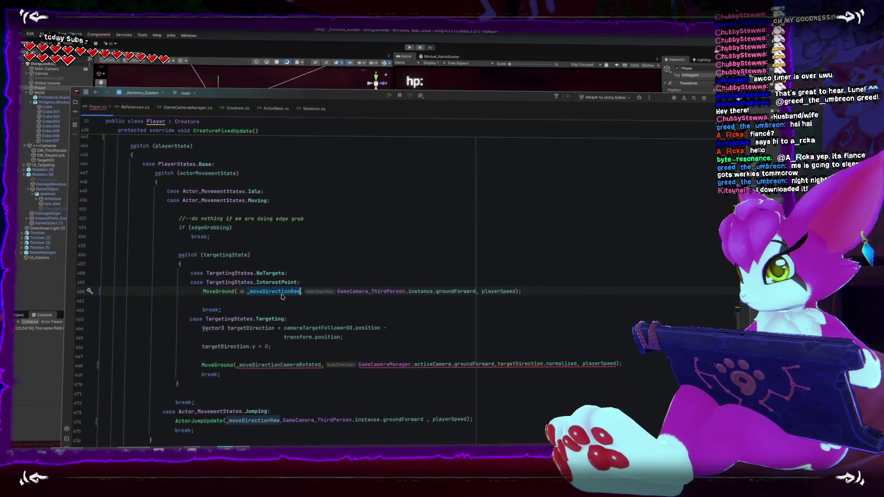
left_click_drag(359, 290, 496, 290)
key("ctrl+v")
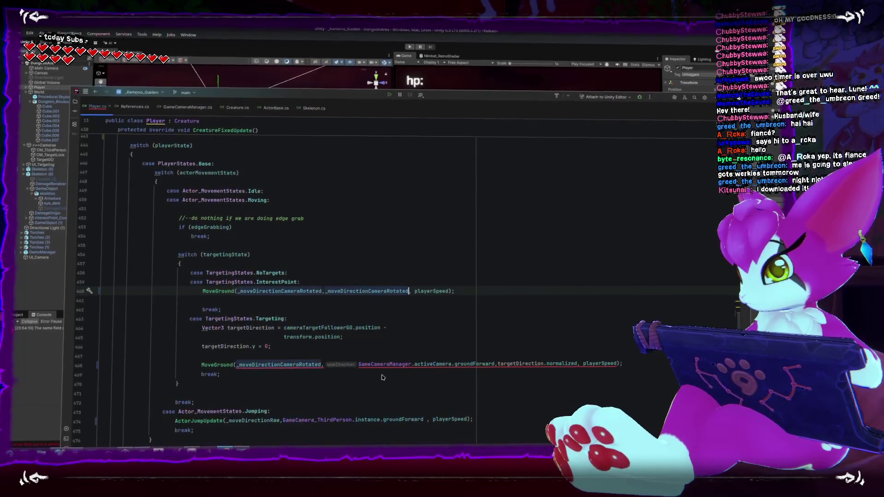
left_click_drag(361, 369, 464, 369)
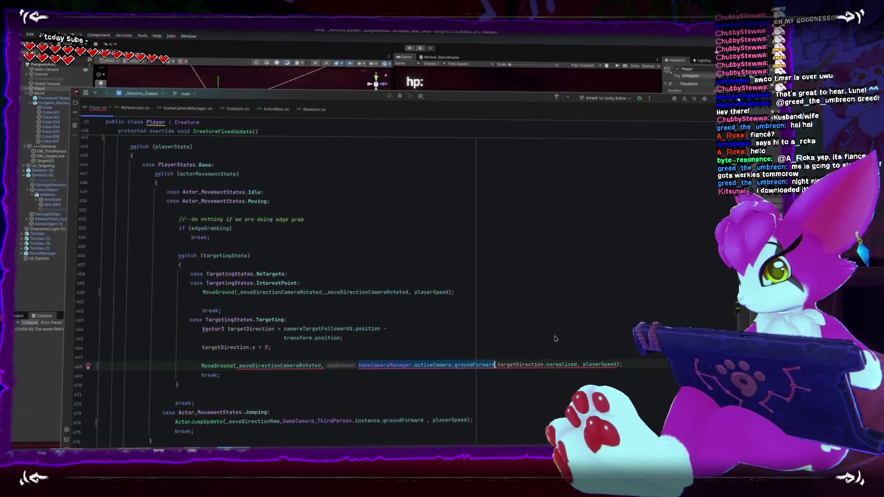
mouse_move(214, 321)
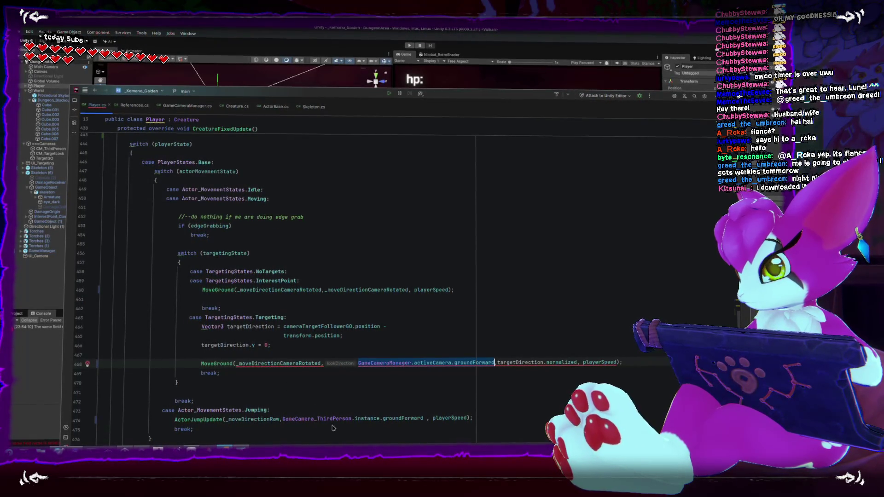
left_click_drag(358, 363, 493, 363)
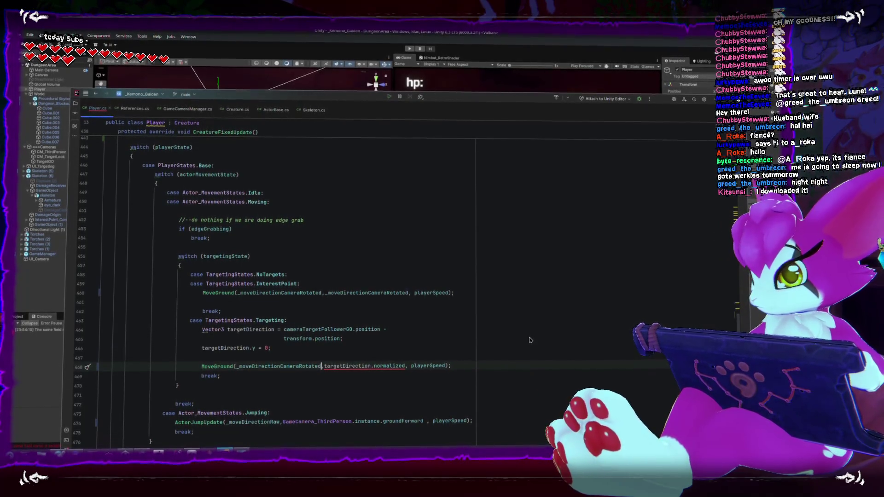
scroll(460, 332, "down", 3)
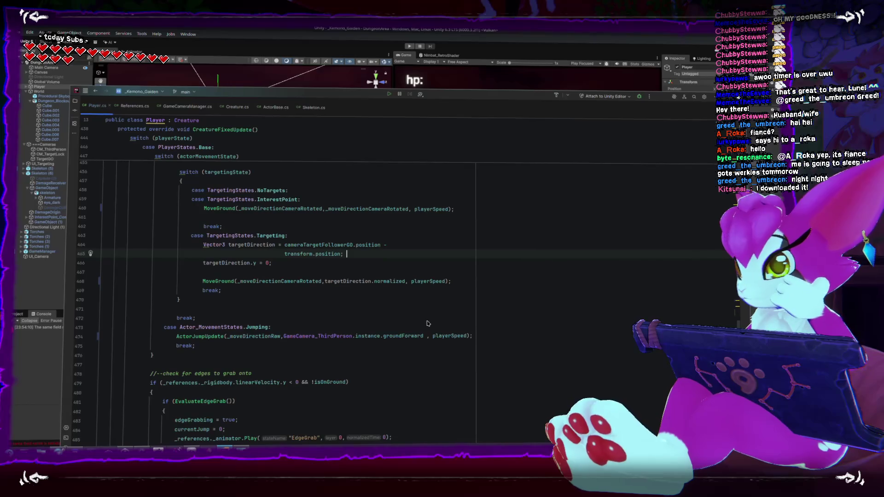
scroll(304, 359, "down", 1)
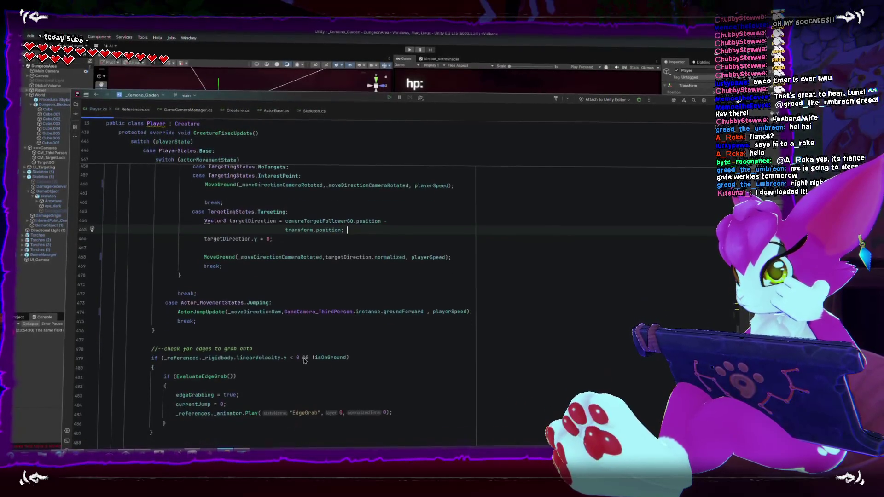
scroll(304, 359, "up", 4)
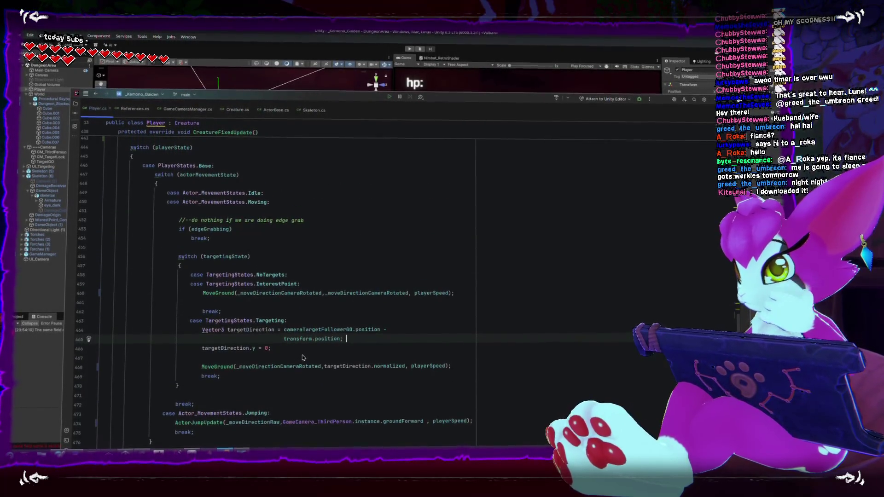
scroll(302, 358, "up", 2)
left_click(23, 349)
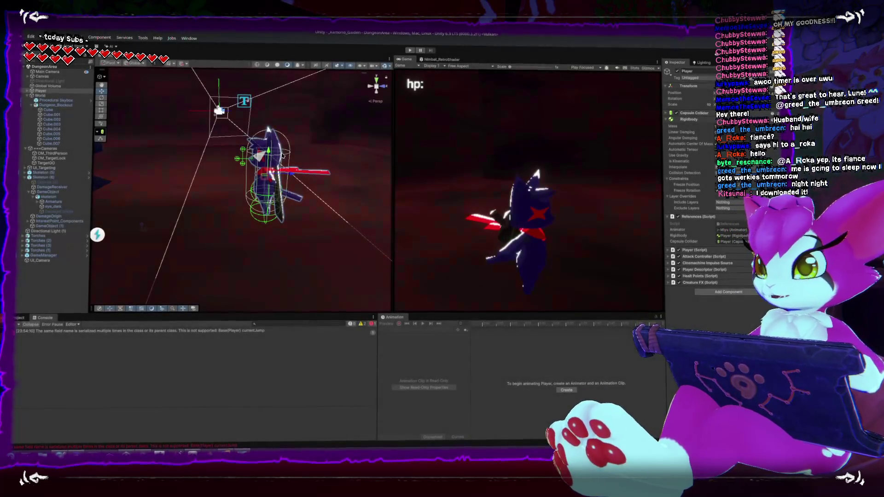
- Test movement in Play mode with a wider Game view, restart from the pause menu, return to Rider
scroll(285, 149, "down", 2)
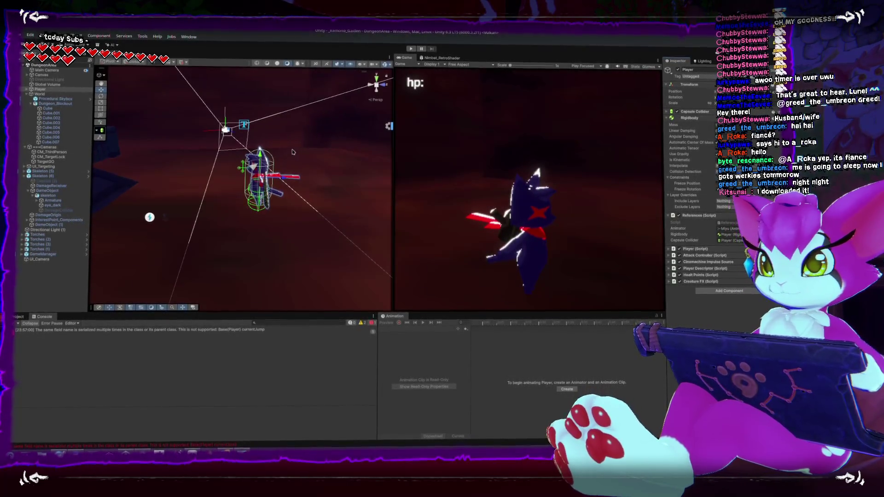
scroll(265, 153, "down", 3)
key("ctrl+p")
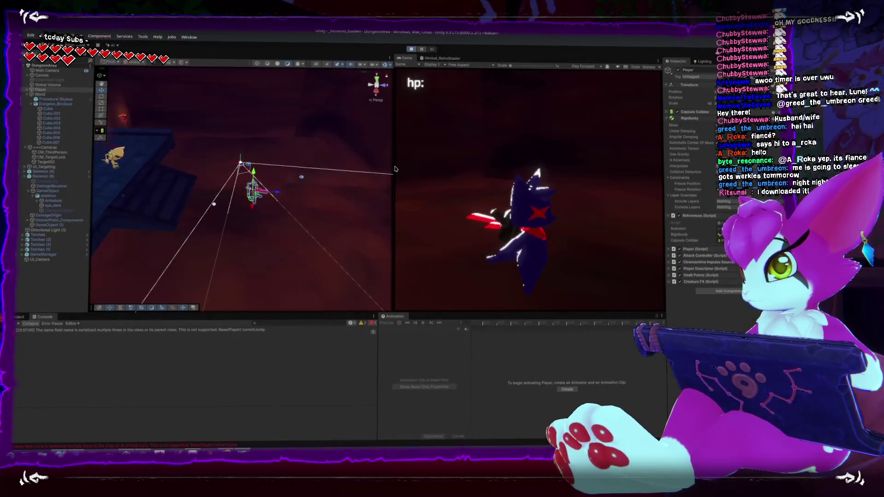
left_click_drag(394, 164, 344, 164)
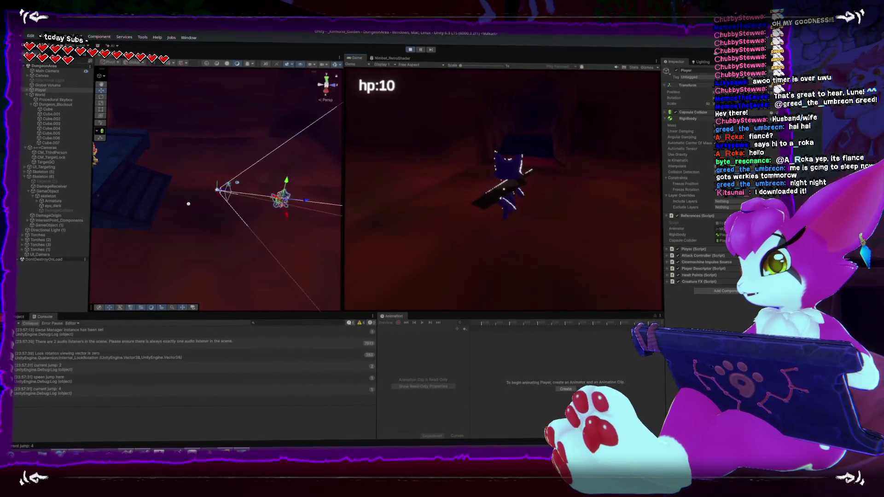
key("Escape")
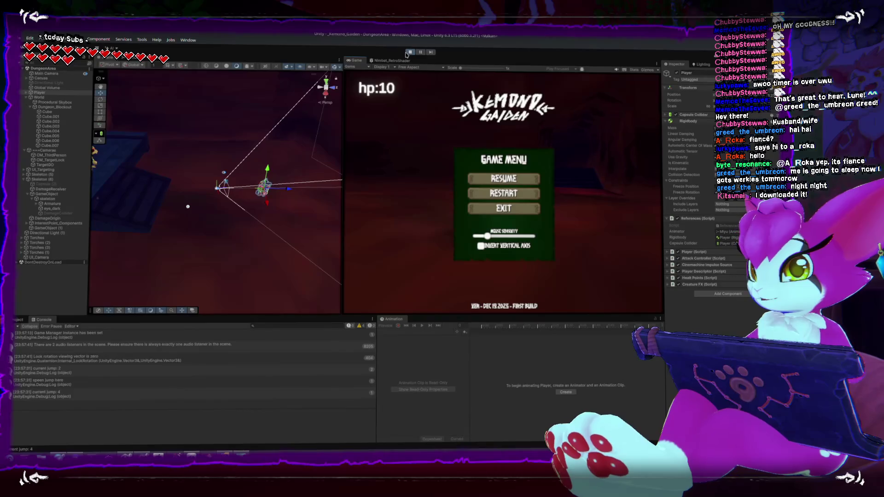
left_click(475, 190)
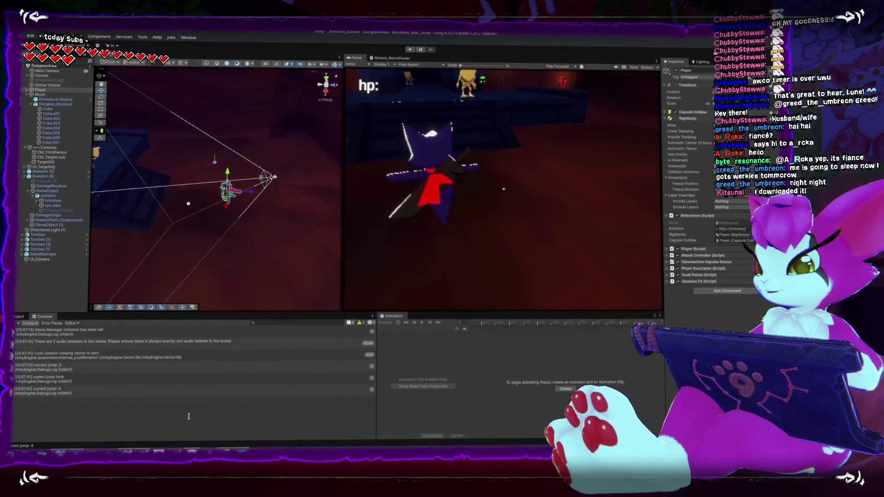
key("alt+Tab")
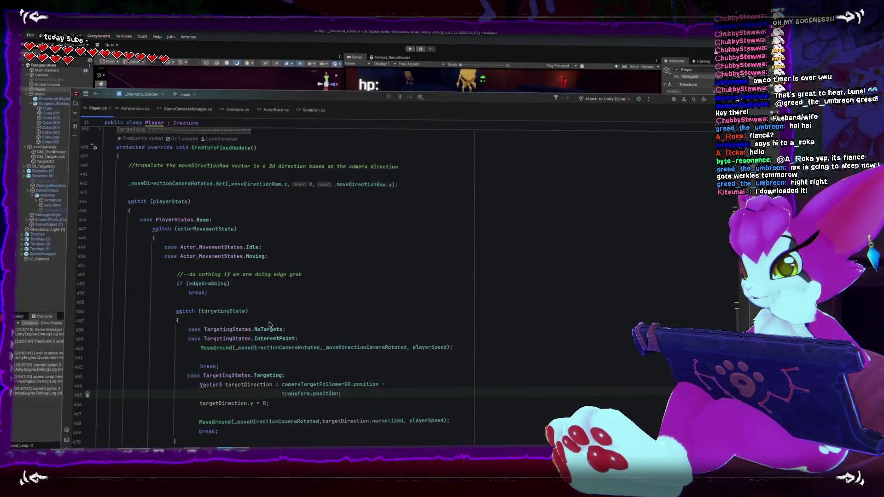
- Join transform.position onto line 464 so targetDirection is one subtraction statement
scroll(271, 325, "down", 3)
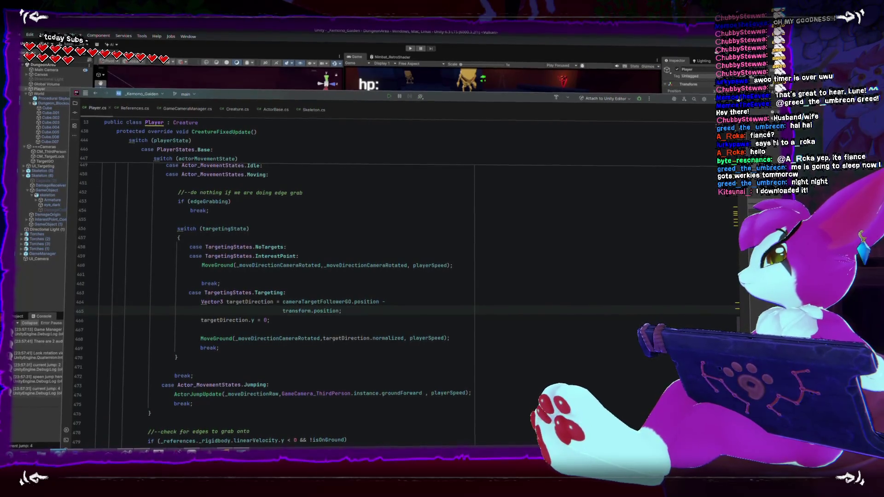
left_click(386, 322)
left_click(420, 306)
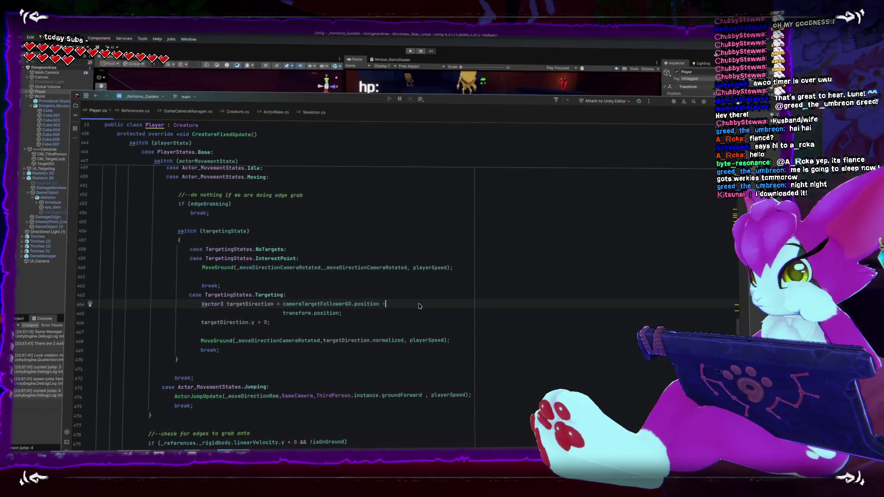
key("Delete")
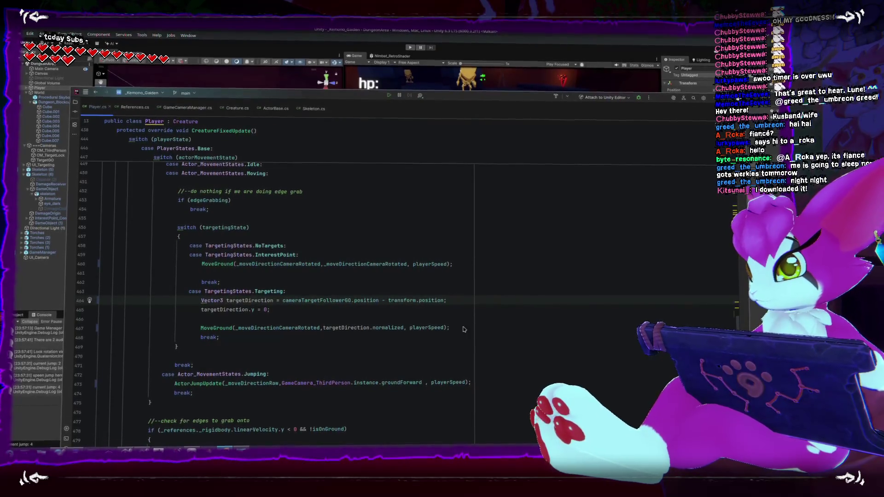
left_click(446, 330)
scroll(404, 338, "up", 3)
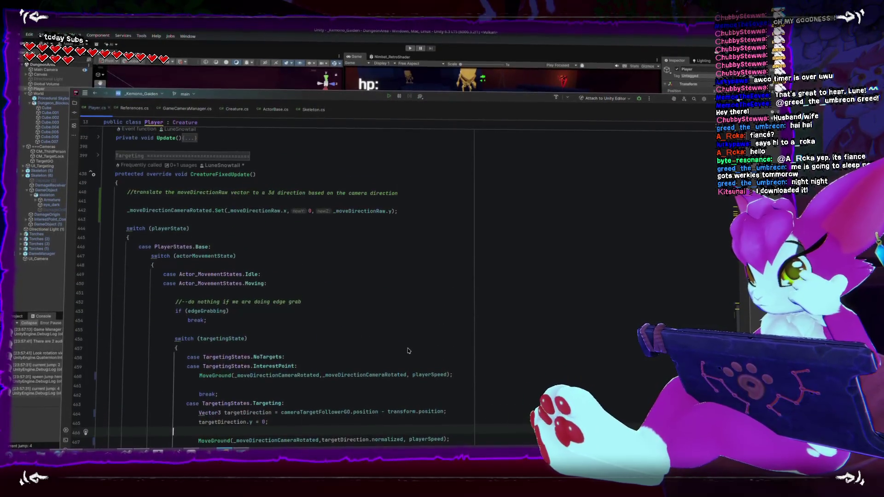
scroll(404, 338, "down", 1)
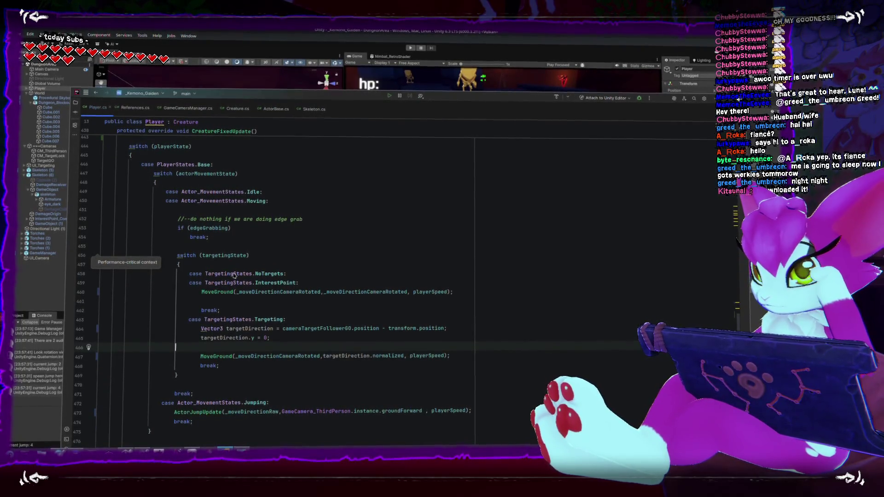
- Inspect the MoveGround arguments: the rotated move direction on line 460 and playerSpeed usages
left_click(201, 290)
left_click_drag(239, 289, 303, 290)
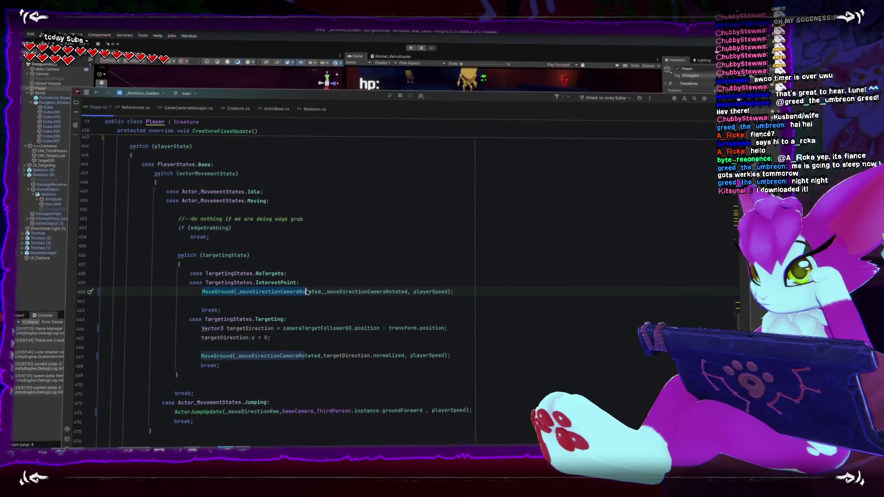
scroll(308, 295, "down", 2)
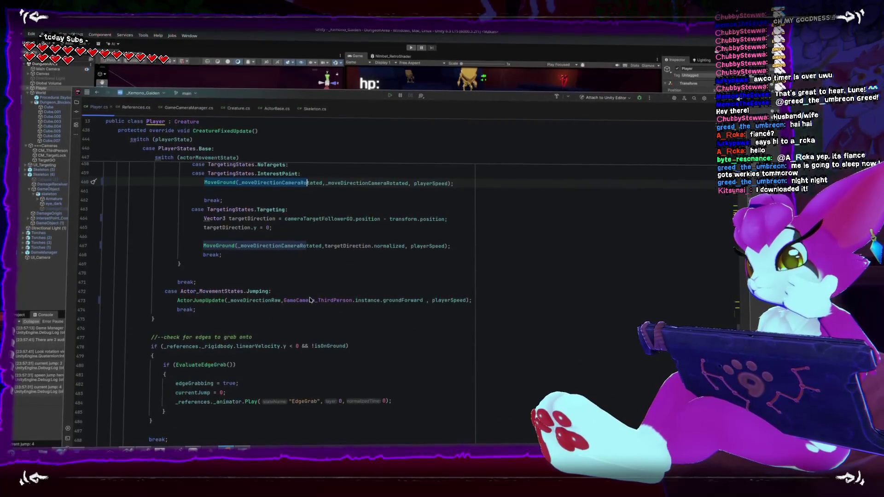
scroll(310, 301, "up", 4)
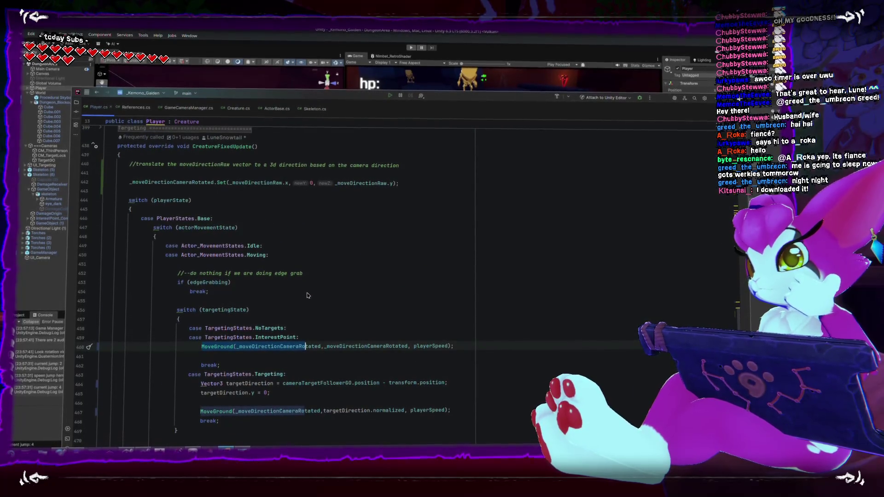
scroll(233, 356, "down", 1)
scroll(233, 355, "down", 1)
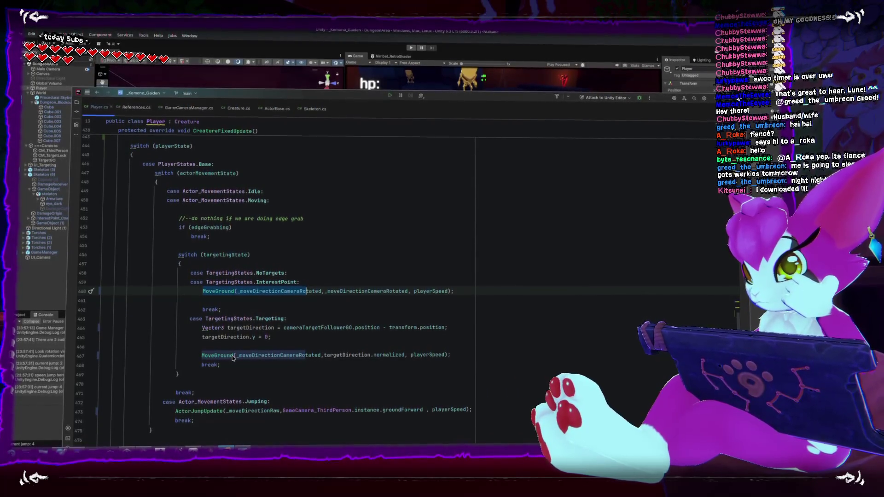
scroll(232, 358, "down", 2)
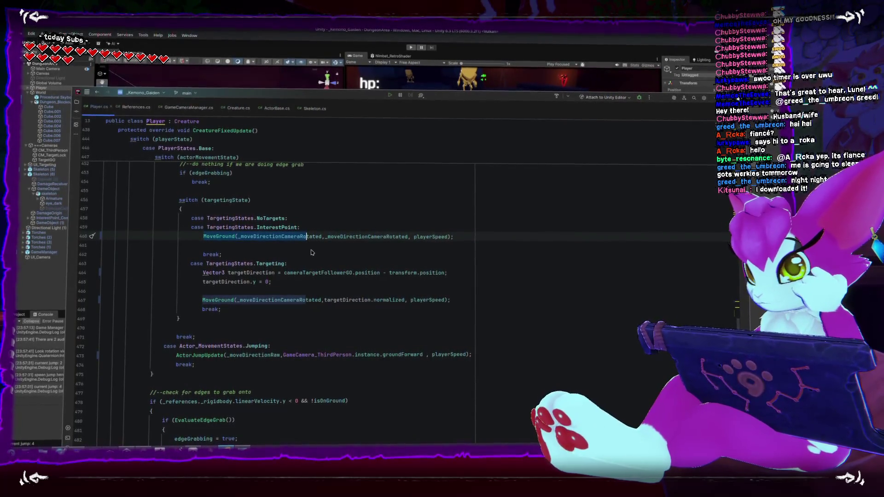
double_click(428, 236)
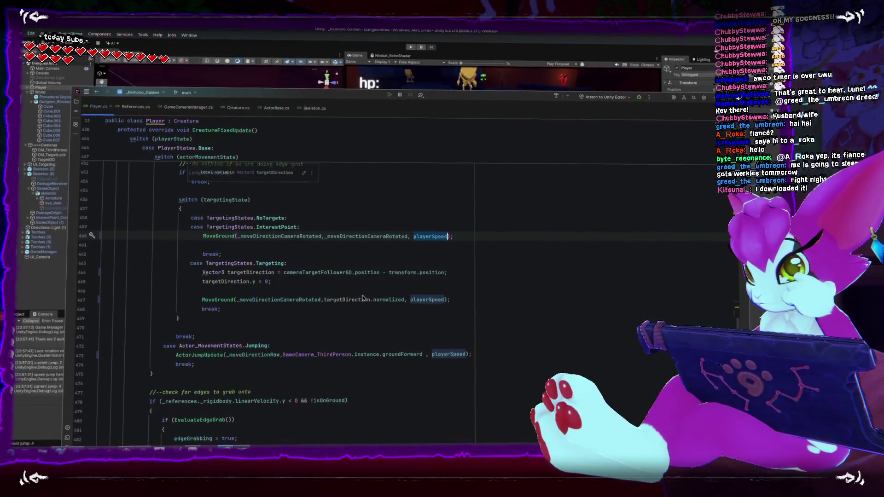
scroll(362, 298, "up", 3)
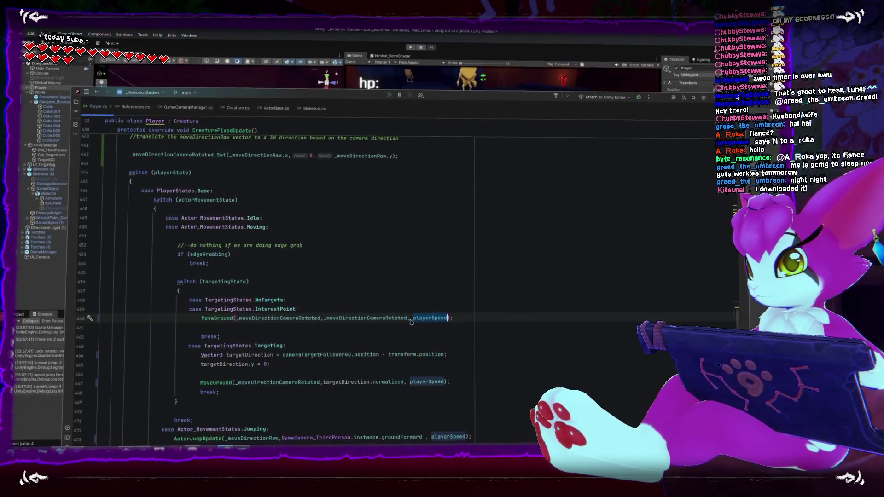
scroll(425, 318, "up", 20)
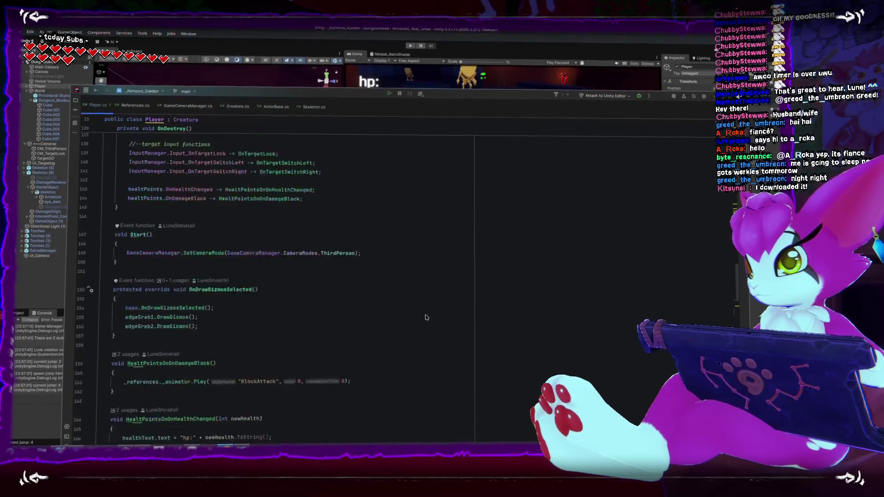
scroll(426, 314, "up", 5)
scroll(426, 315, "down", 20)
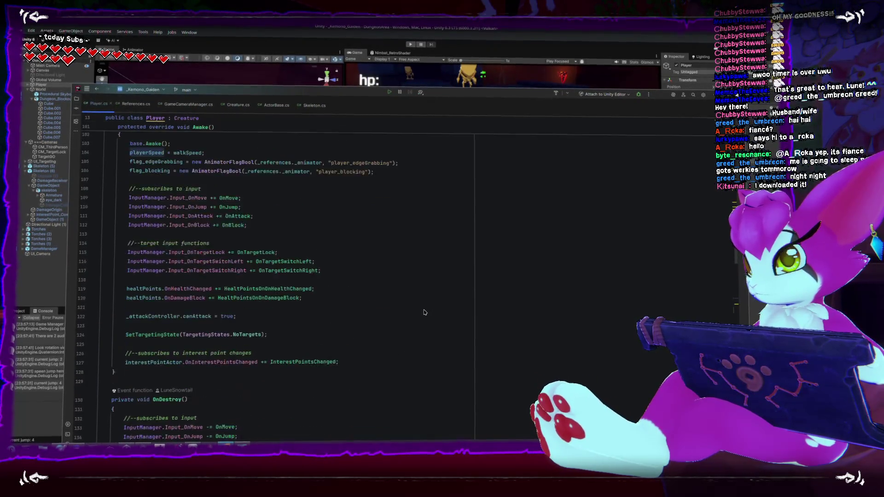
scroll(423, 311, "down", 8)
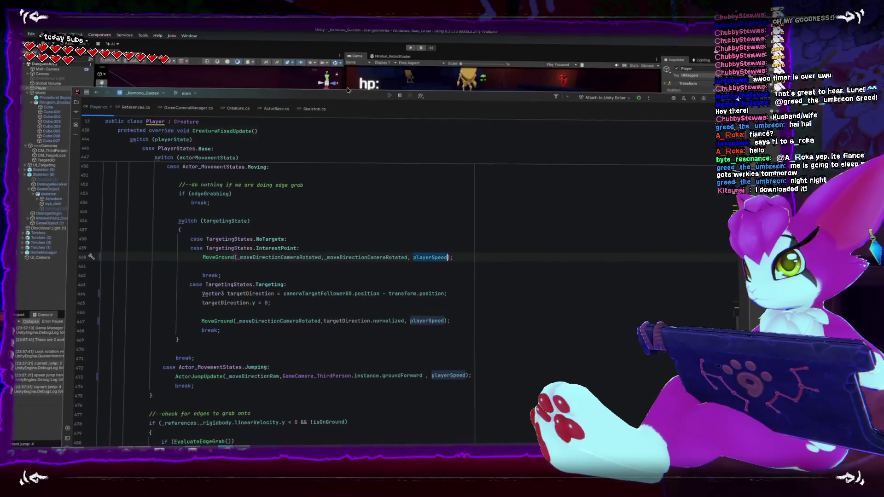
- Enter Play mode in Unity, walk the character toward the doorway, then pause the game
left_click(410, 46)
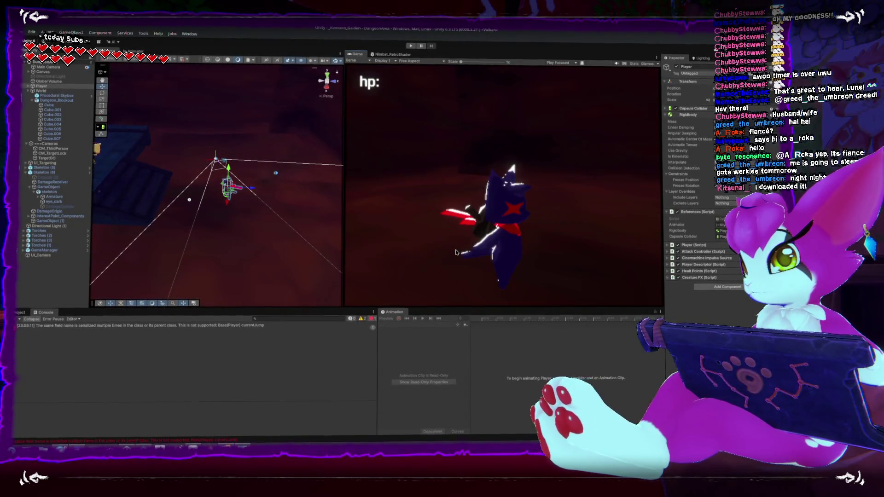
left_click(411, 48)
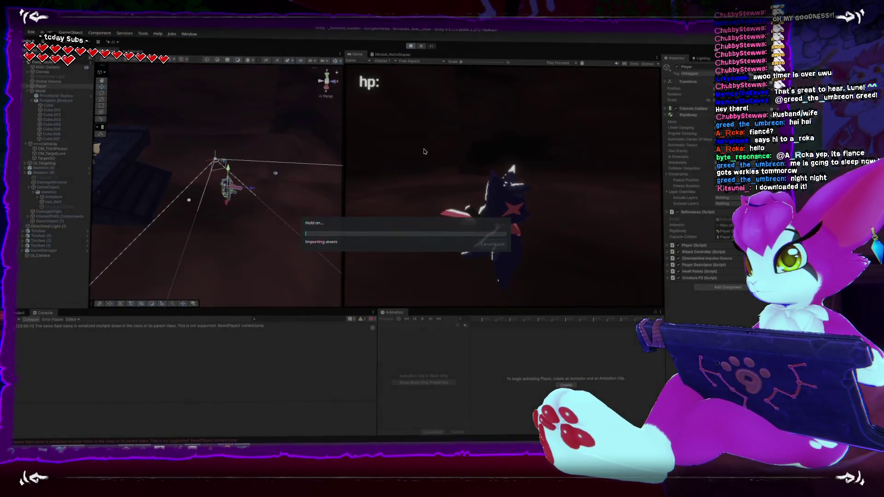
left_click(432, 190)
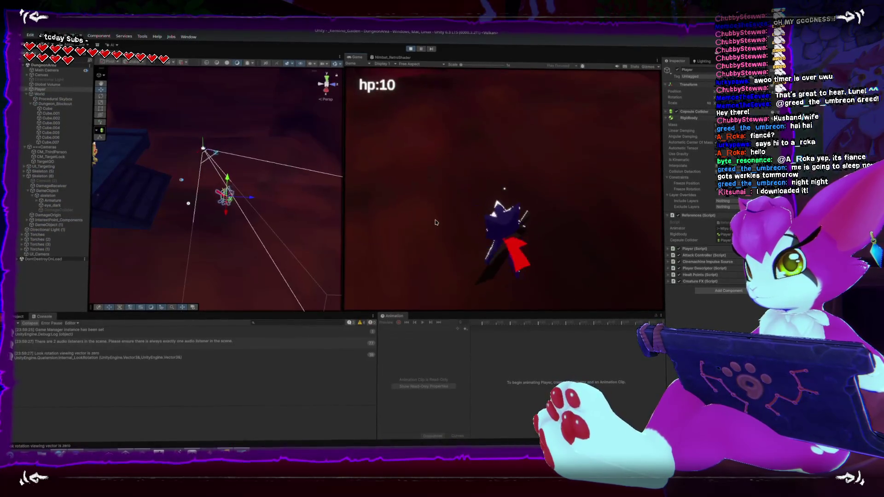
key("s")
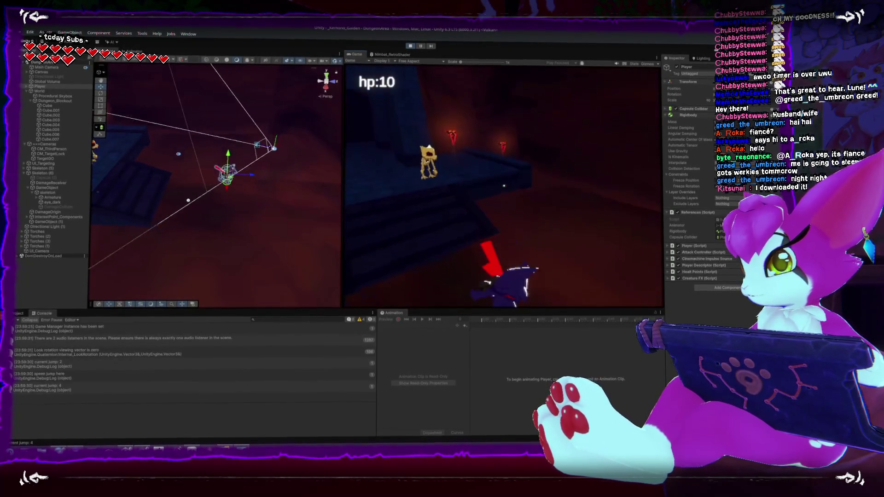
key("Escape")
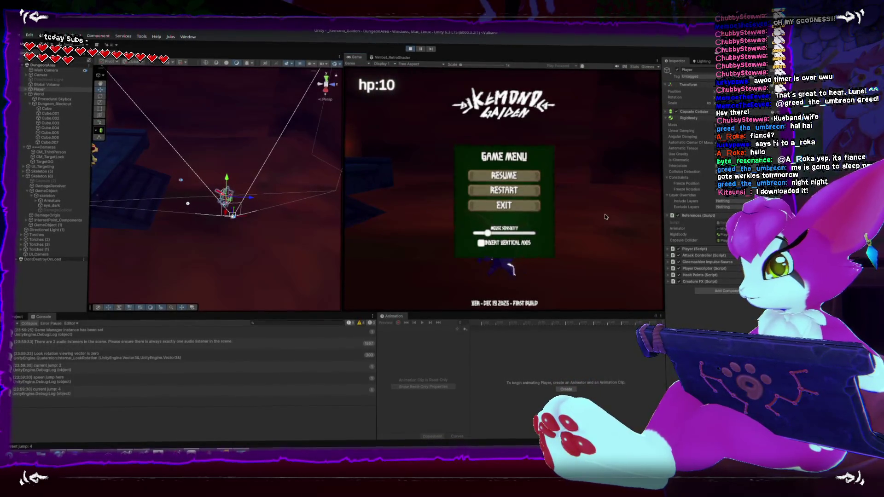
- Show the Player's Animator graph with a wider parameter list, then open Player.cs at line 460
left_click(26, 86)
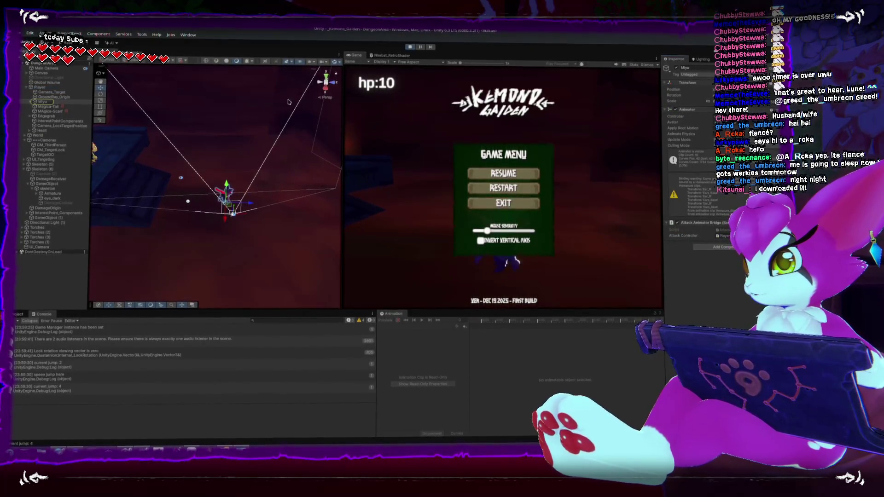
left_click(144, 52)
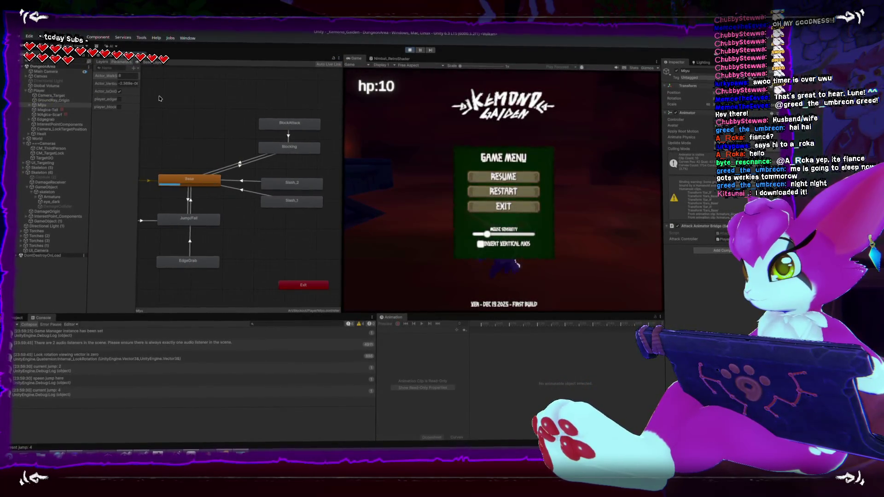
left_click_drag(138, 109, 180, 105)
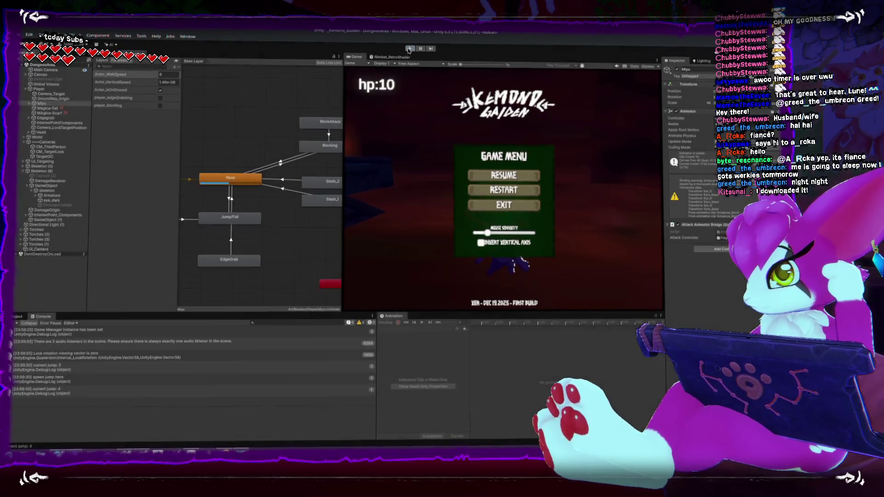
key("Escape")
double_click(264, 332)
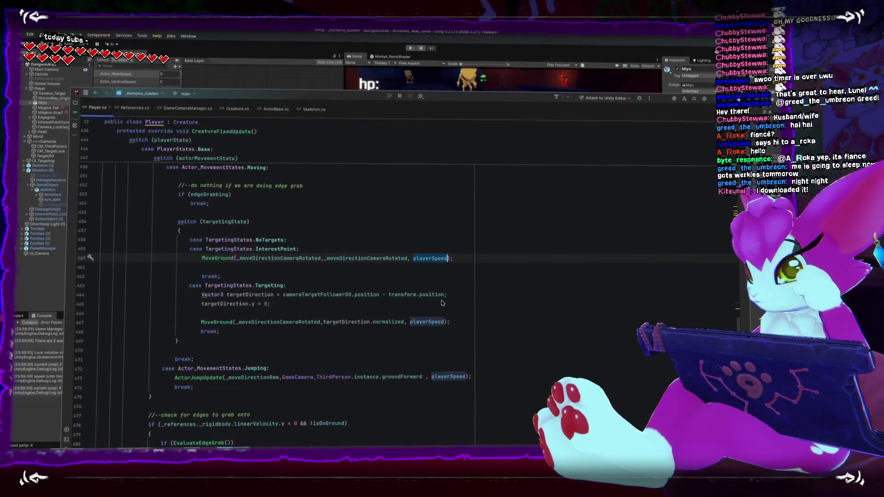
- Append .magnitude * playerSpeed on line 460 and paste that expression over playerSpeed on line 467
scroll(442, 302, "up", 4)
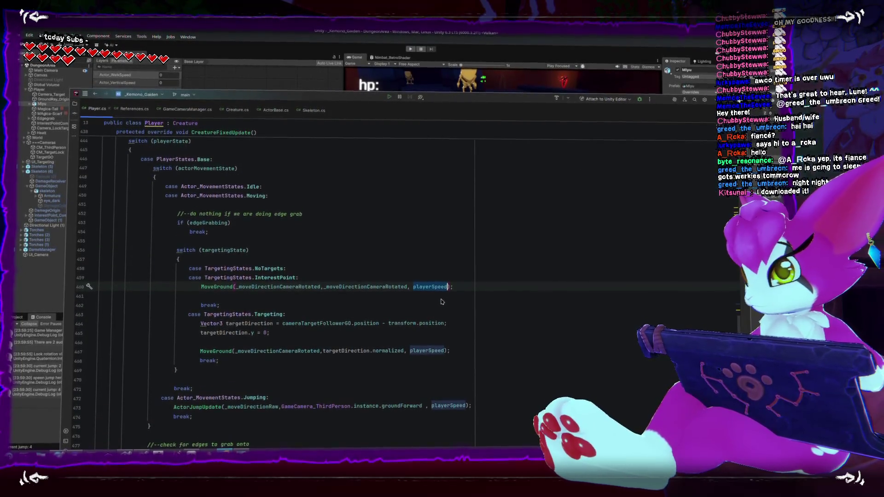
scroll(441, 302, "down", 1)
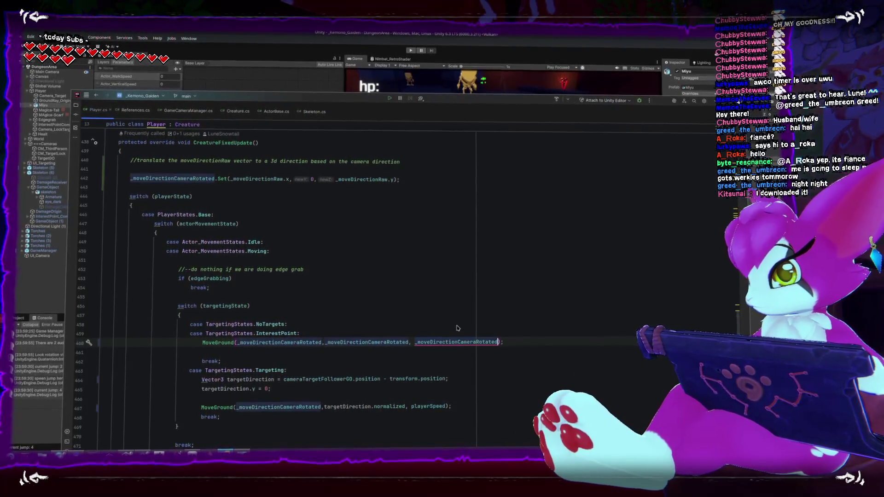
type(".magnitude *")
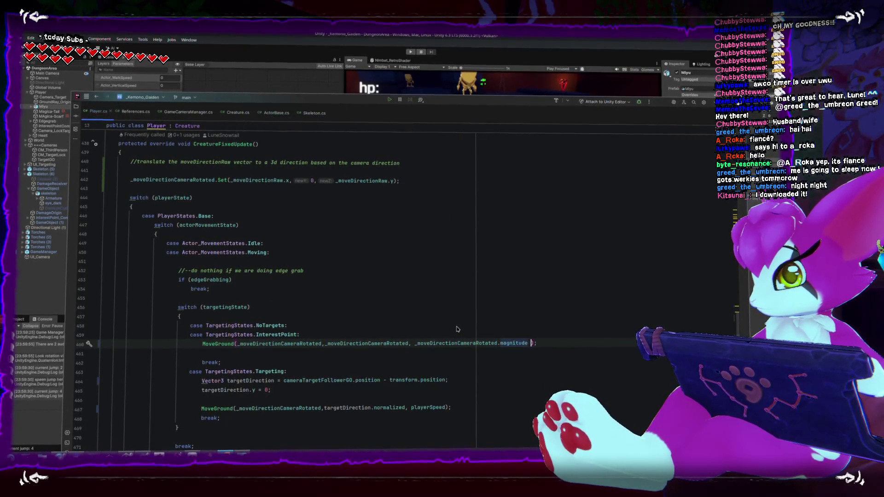
type(" playerSpeed")
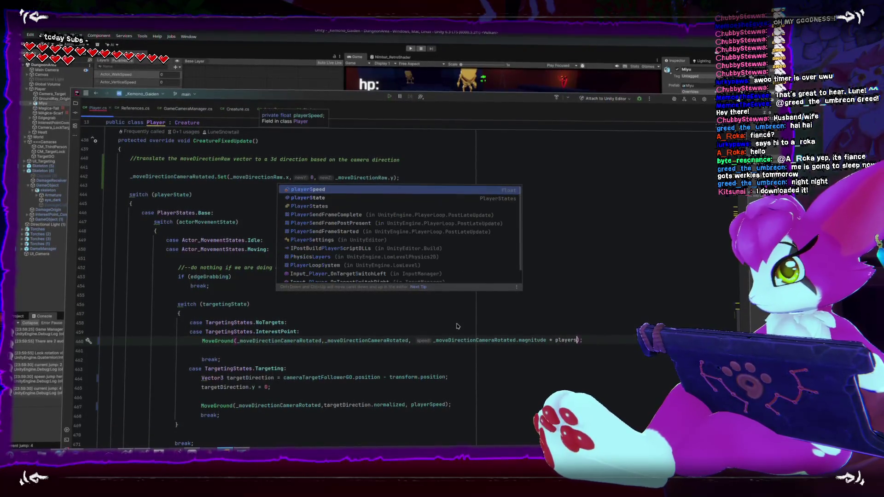
key("Escape")
key("ctrl+w")
key("ctrl+w")
key("ctrl+w")
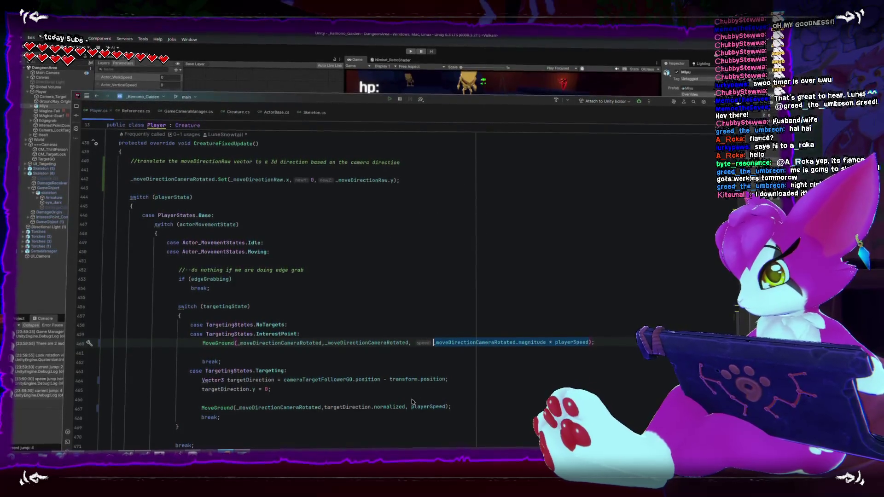
key("ctrl+c")
double_click(428, 407)
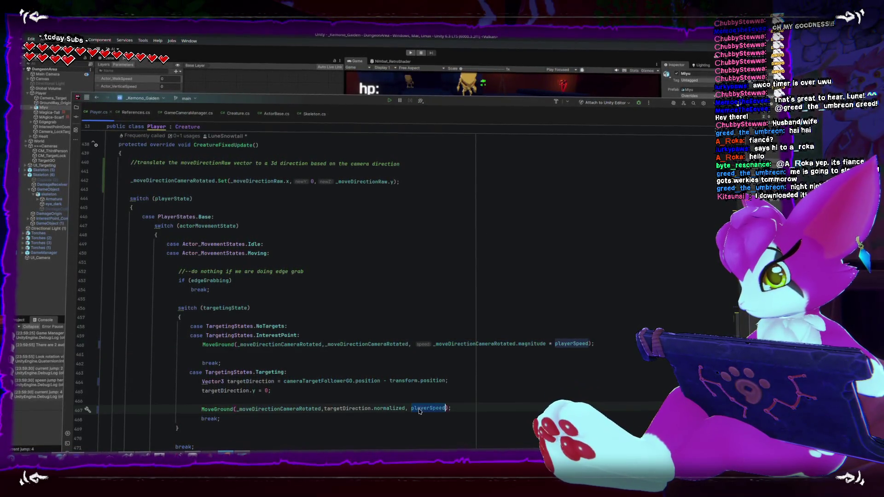
key("ctrl+v")
left_click(621, 379)
key("alt+Tab")
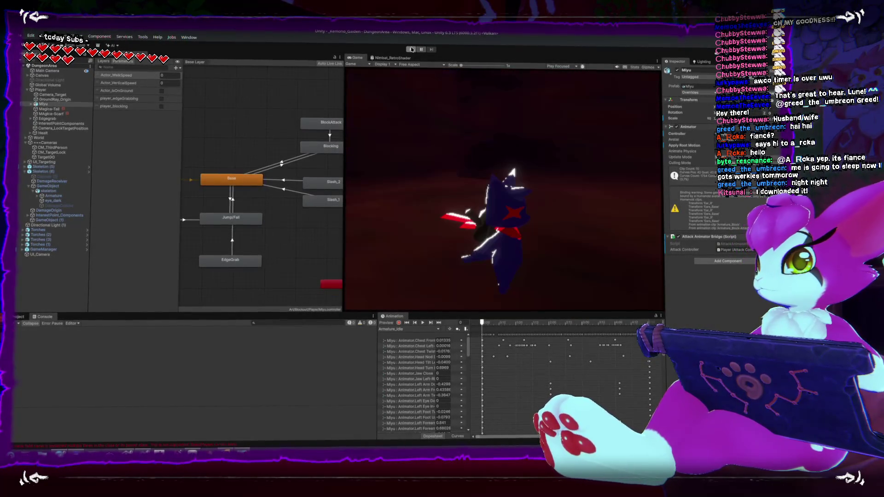
- Playtest the new movement with running and a jump, then exit the game from its pause menu
left_click(411, 49)
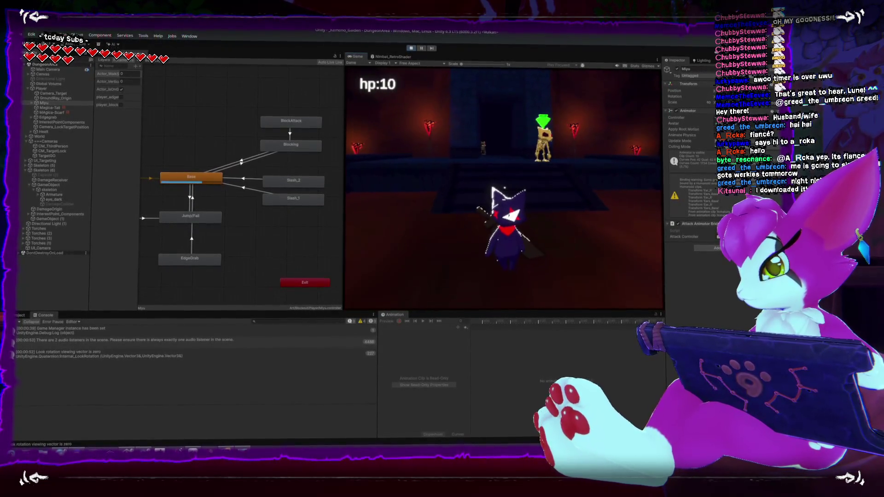
key("space")
key("space")
key("space")
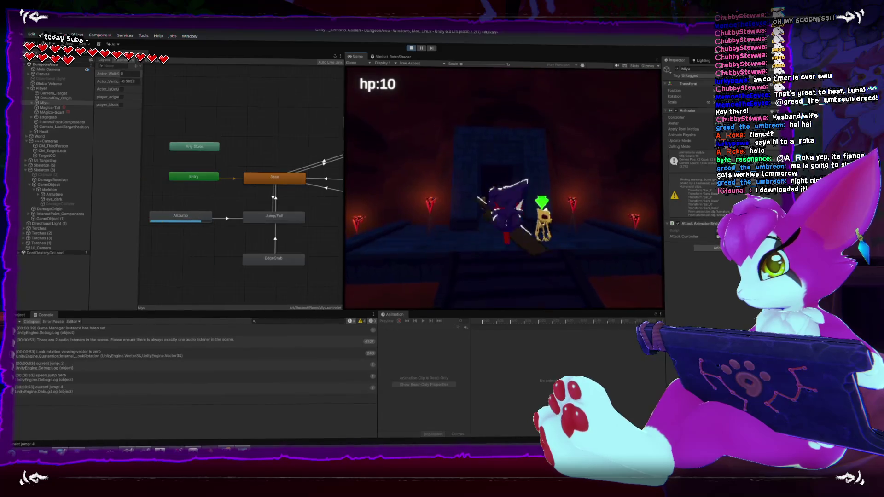
key("Escape")
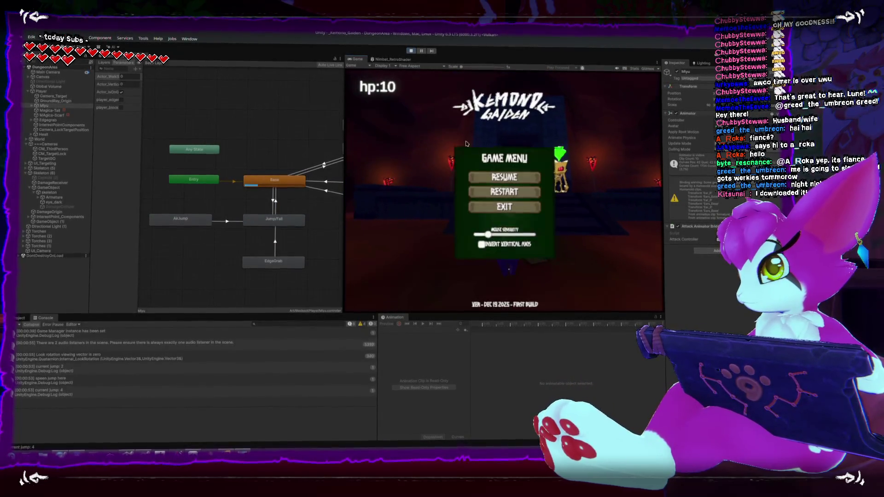
left_click(410, 50)
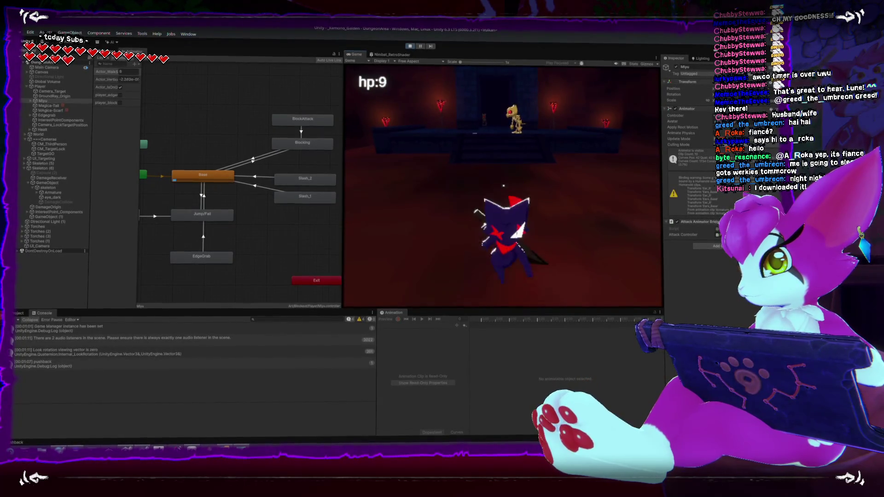
key("Escape")
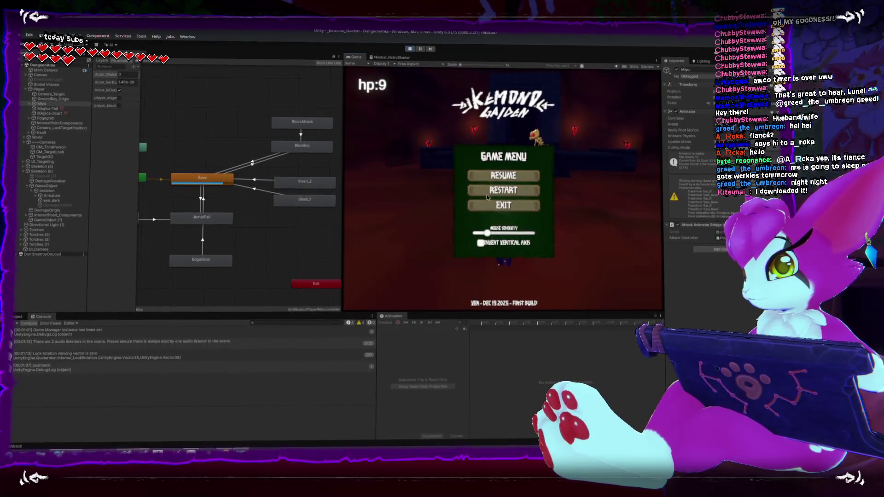
left_click(494, 209)
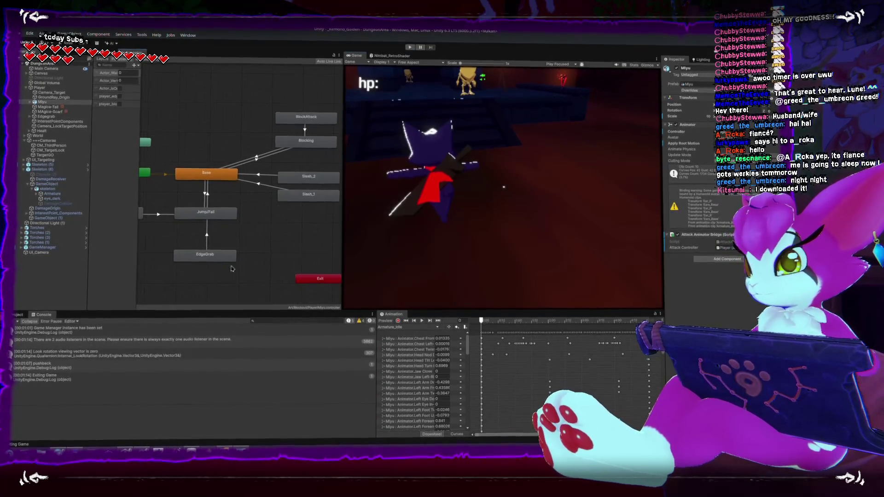
key("alt+Tab")
- Remove blank line 441 under the camera-direction comment, then view MoveGround in ActorBase.cs
scroll(221, 284, "down", 3)
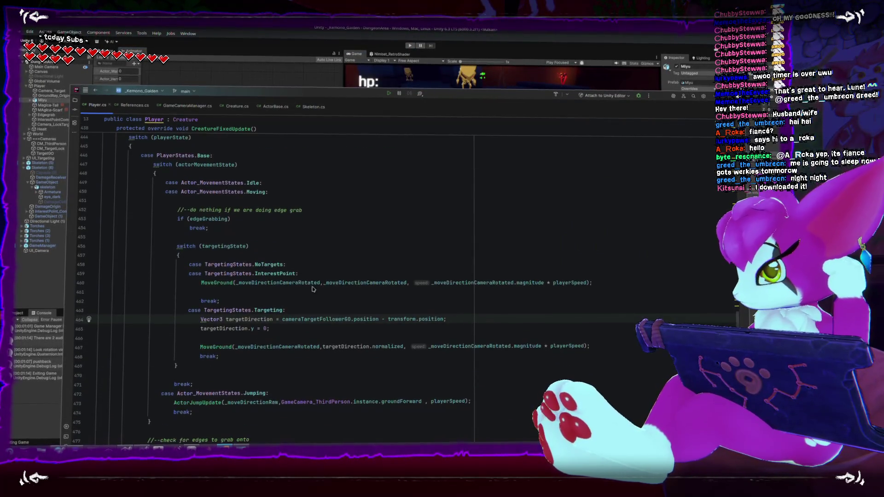
double_click(220, 284)
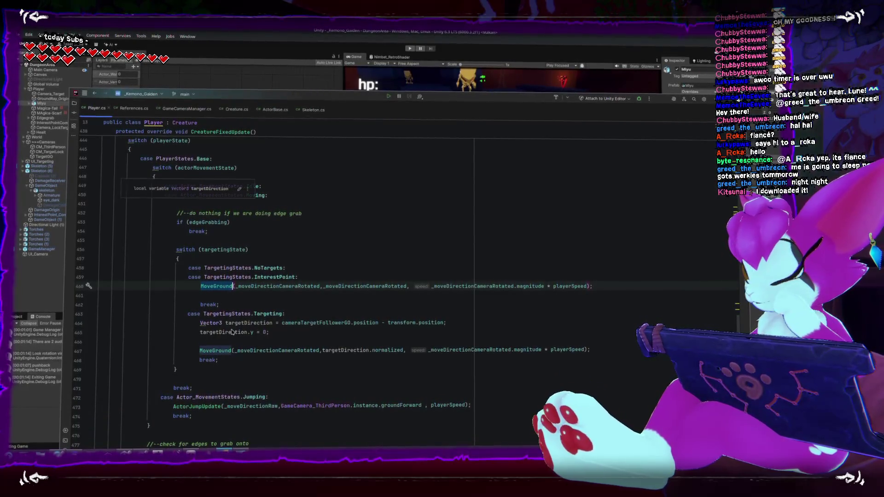
scroll(234, 326, "down", 1)
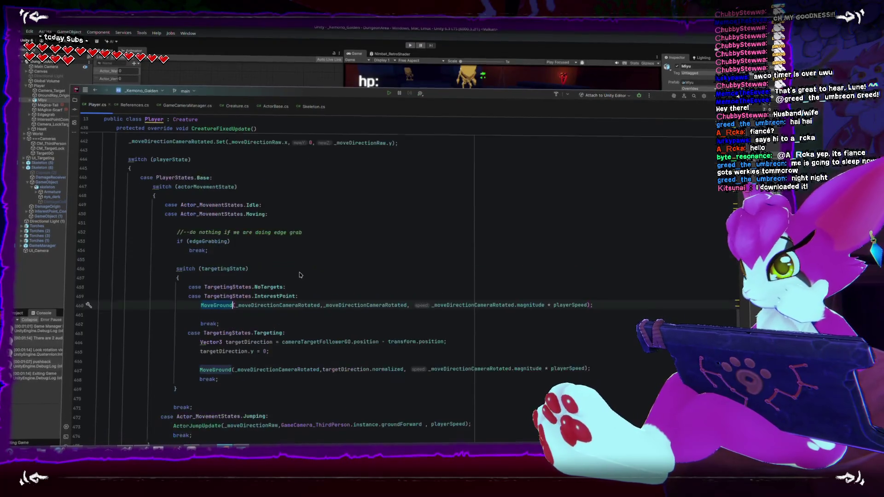
scroll(309, 328, "up", 4)
left_click(368, 203)
left_click(372, 194)
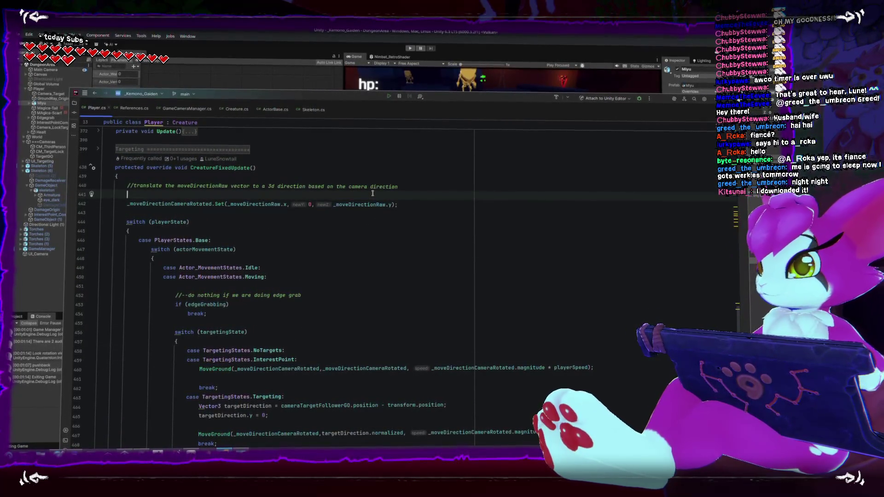
key("alt+shift+Down")
key("alt+shift+Down")
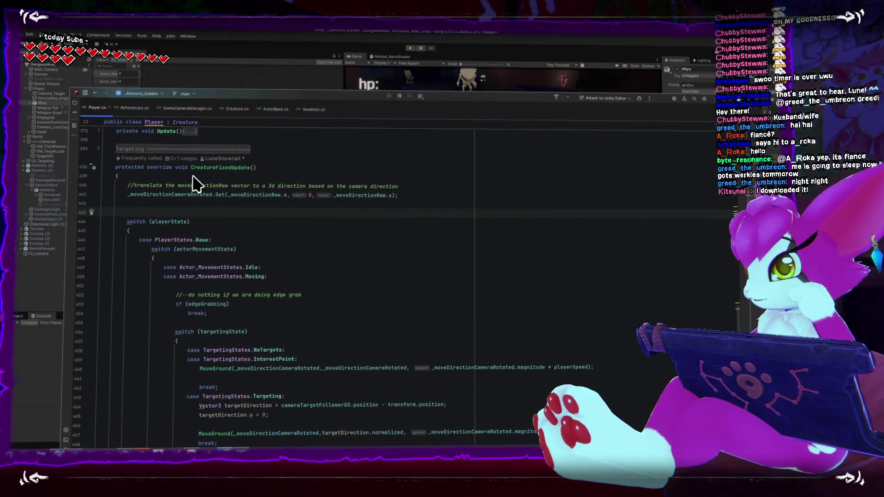
left_click(276, 108)
scroll(276, 246, "down", 1)
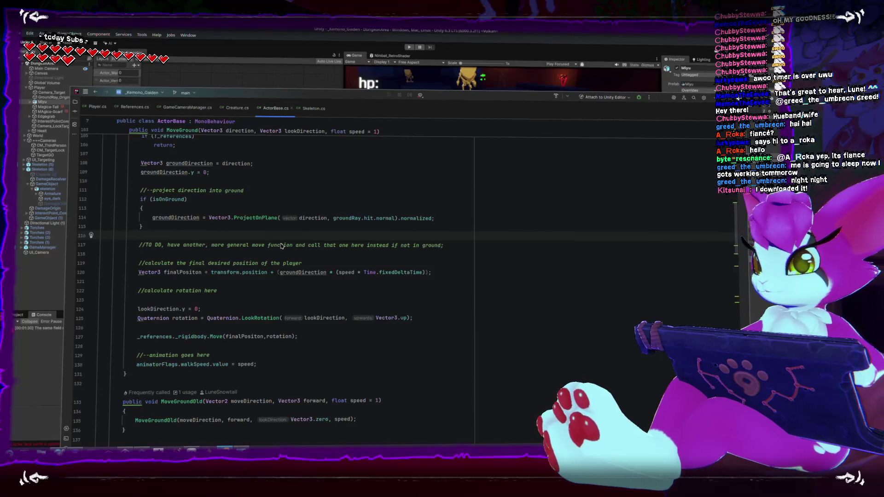
- Inspect MoveGroundOld's lookDirection and forward parameters in ActorBase.cs
scroll(287, 266, "down", 6)
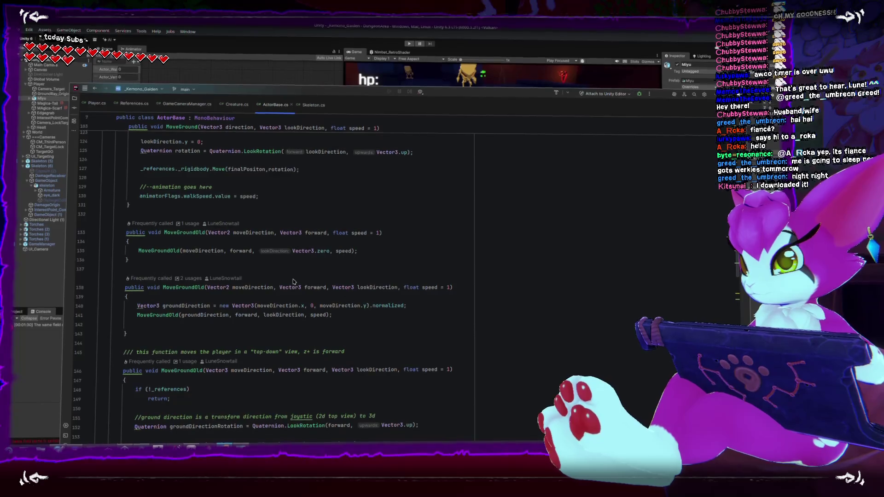
scroll(176, 252, "down", 1)
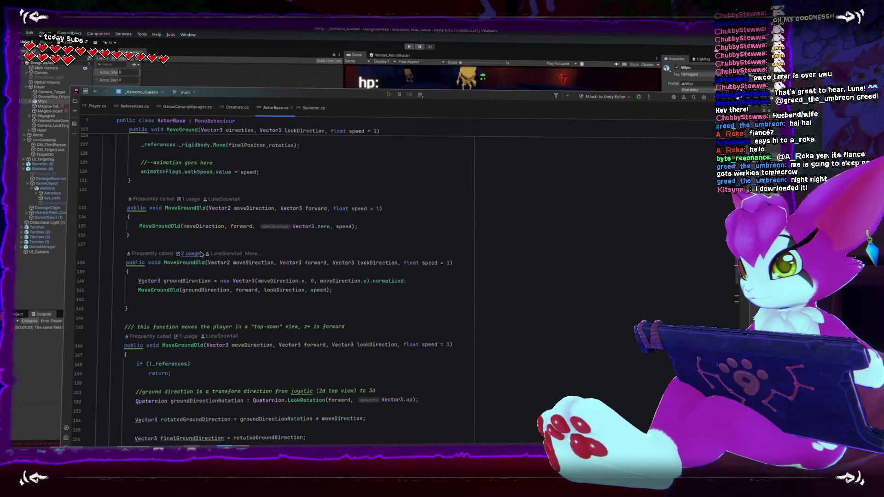
scroll(221, 267, "down", 3)
scroll(239, 276, "down", 2)
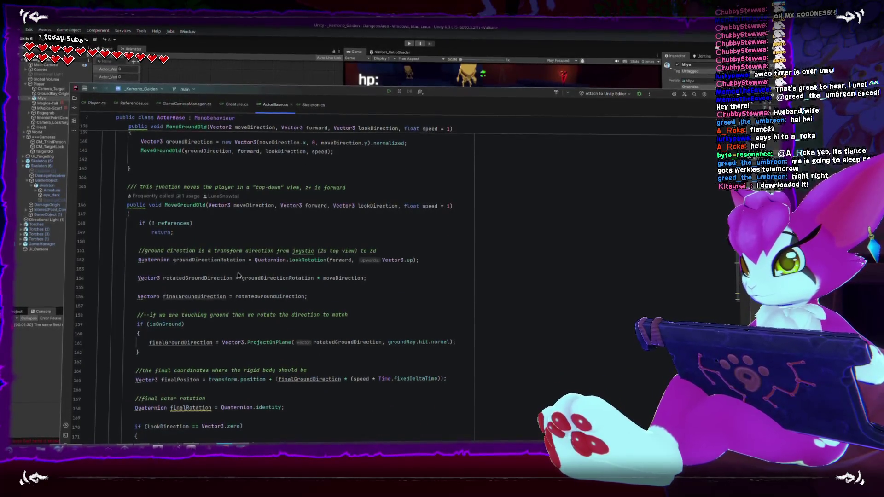
scroll(244, 275, "down", 1)
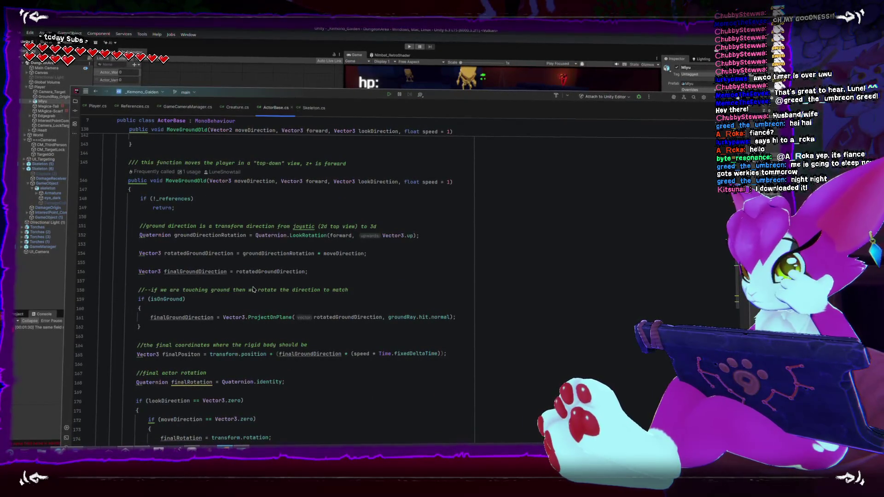
scroll(253, 289, "up", 1)
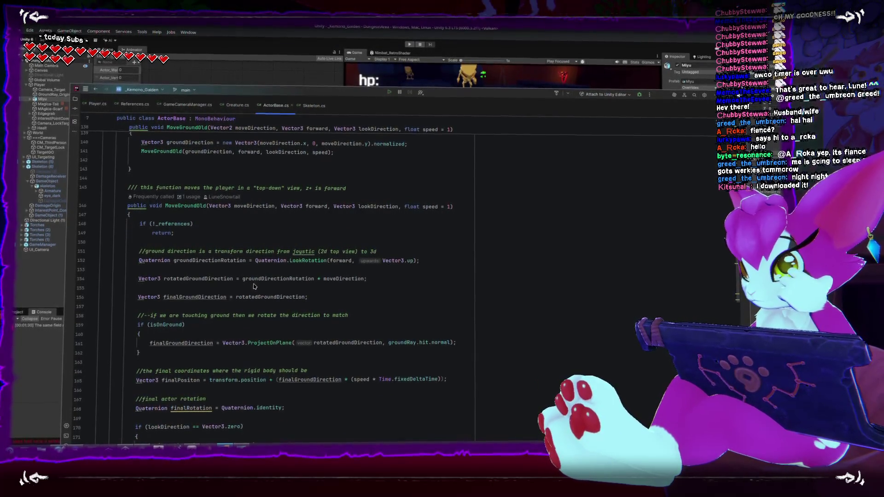
left_click(368, 211)
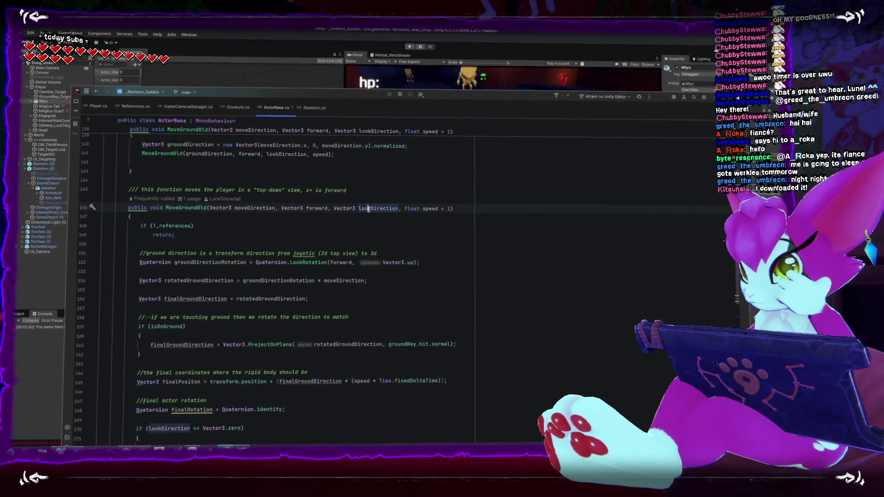
scroll(303, 230, "up", 1)
left_click(307, 232)
- Select the 'Quaternion groundDirectionRotation = Quaternion.LookRotation(forward, Vector3.up);' line for copying
scroll(318, 236, "down", 1)
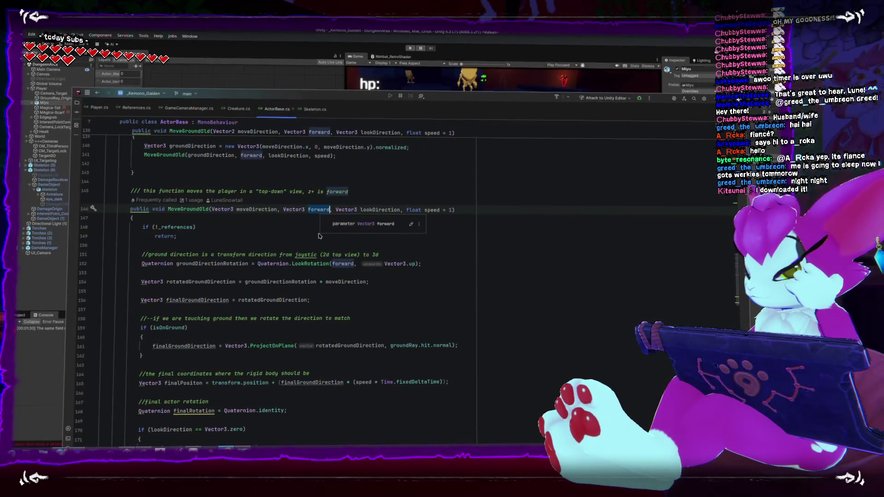
scroll(313, 239, "down", 2)
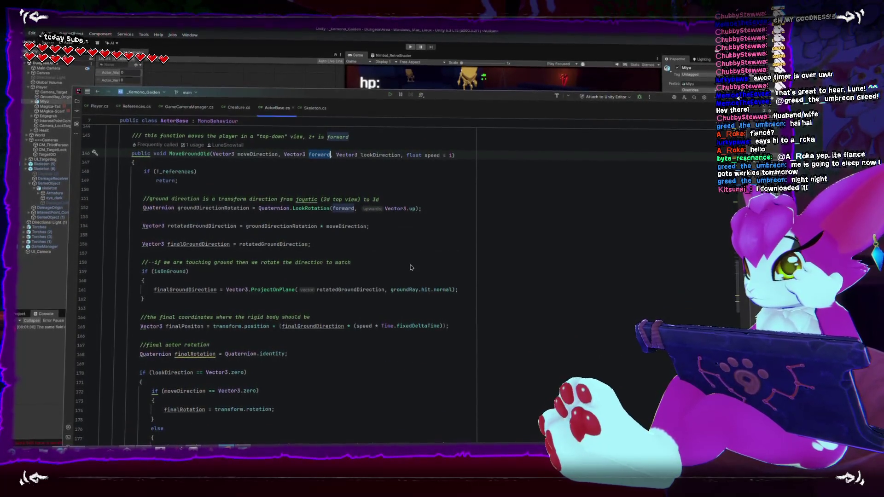
scroll(280, 243, "up", 1)
scroll(272, 246, "up", 1)
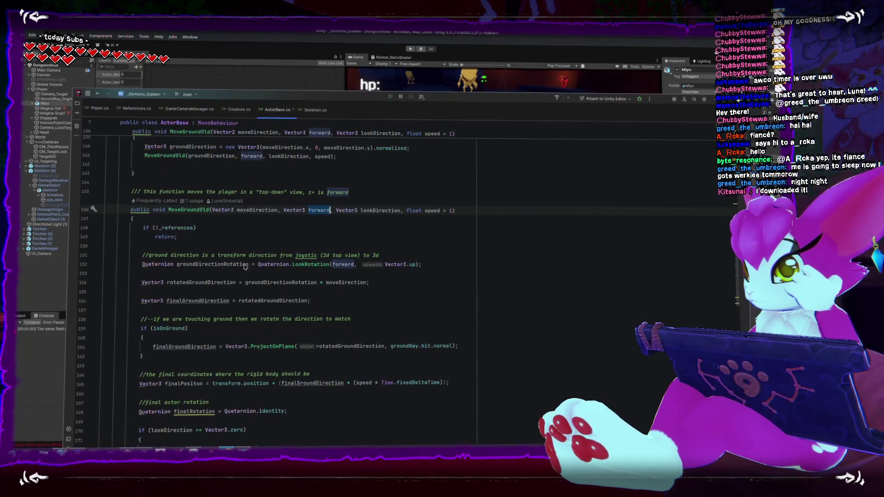
left_click_drag(142, 261, 421, 262)
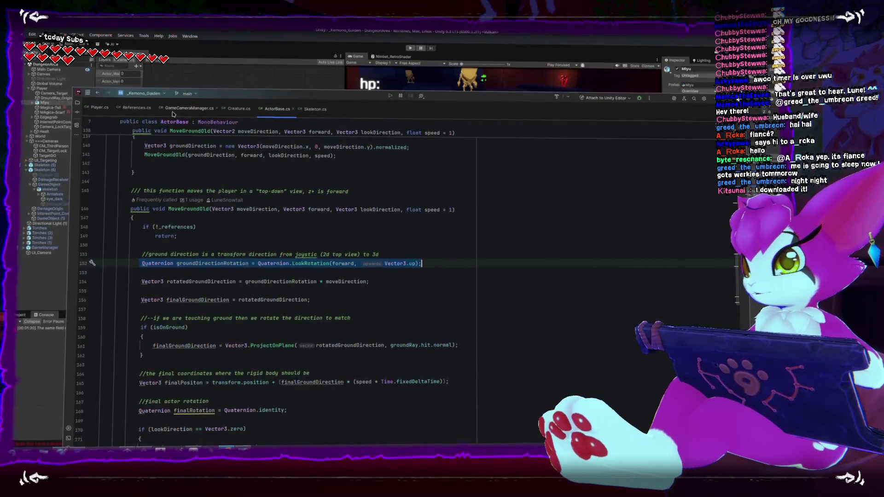
key("ctrl+Tab")
- Paste the LookRotation ground-rotation line into CreatureFixedUpdate below the _moveDirectionCameraRotated.Set call
key("Up")
key("ctrl+v")
left_click(214, 192)
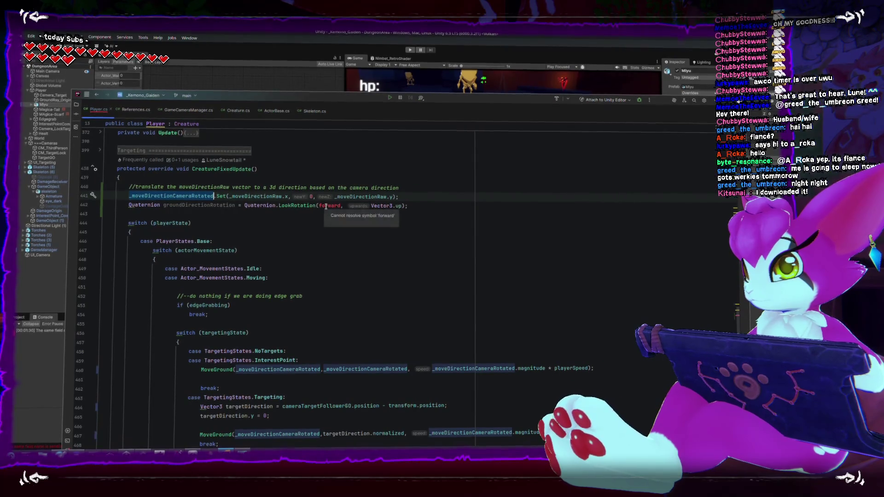
scroll(320, 237, "up", 1)
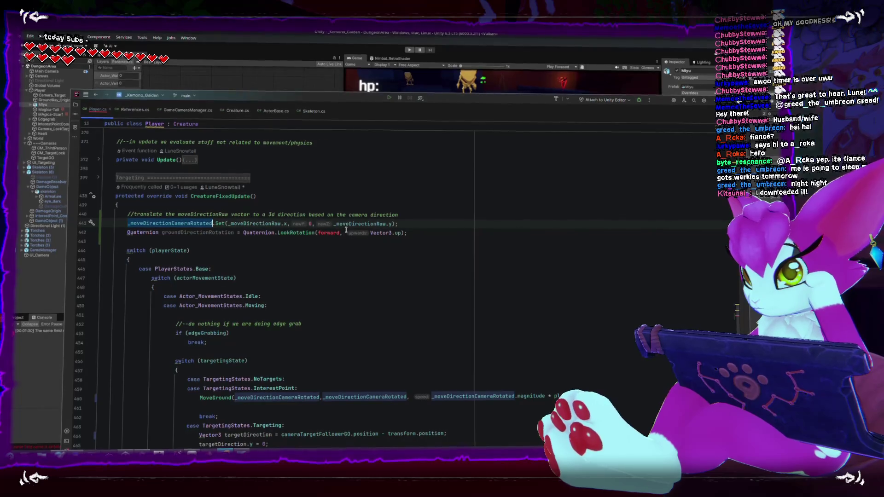
- Replace the forward argument with References._camera.forward, keeping Vector3.up
left_click(323, 230)
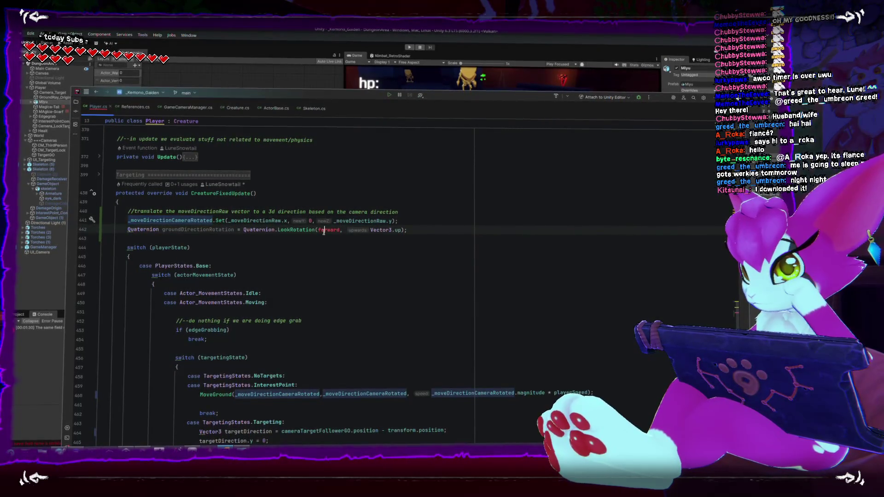
type("_ref")
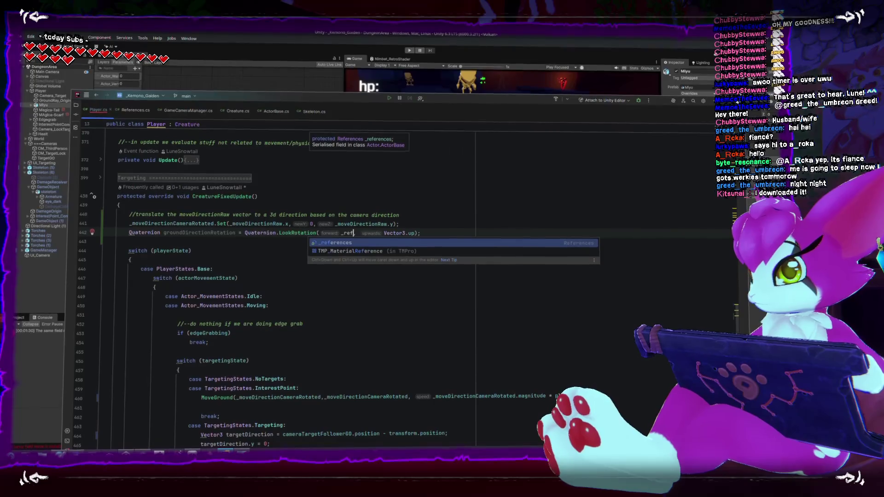
key("Return")
type(".cam")
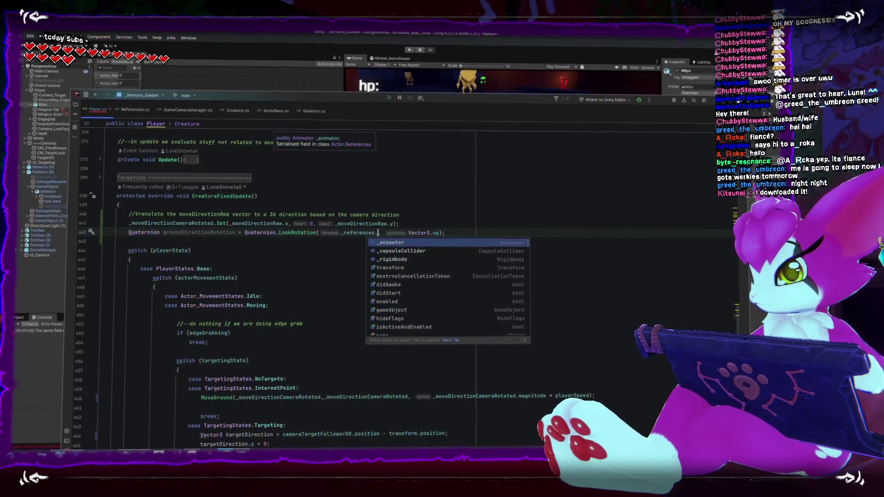
key("BackSpace")
key("BackSpace")
key("BackSpace")
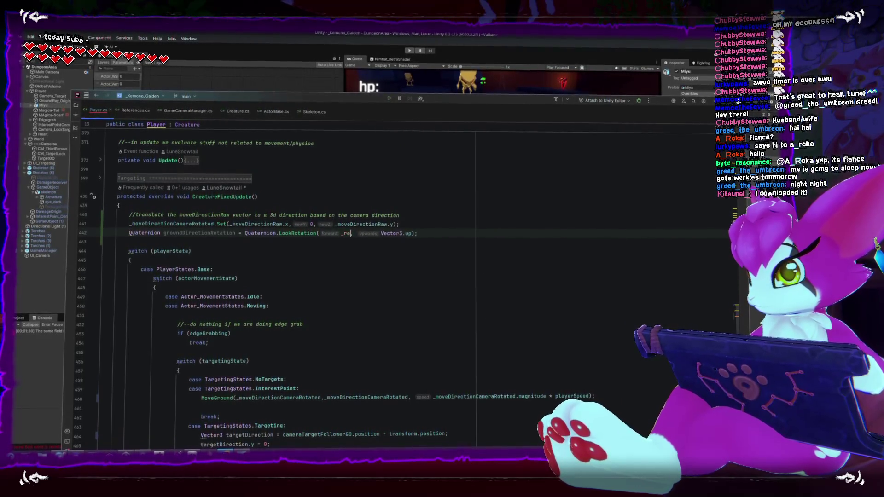
type("Acotr")
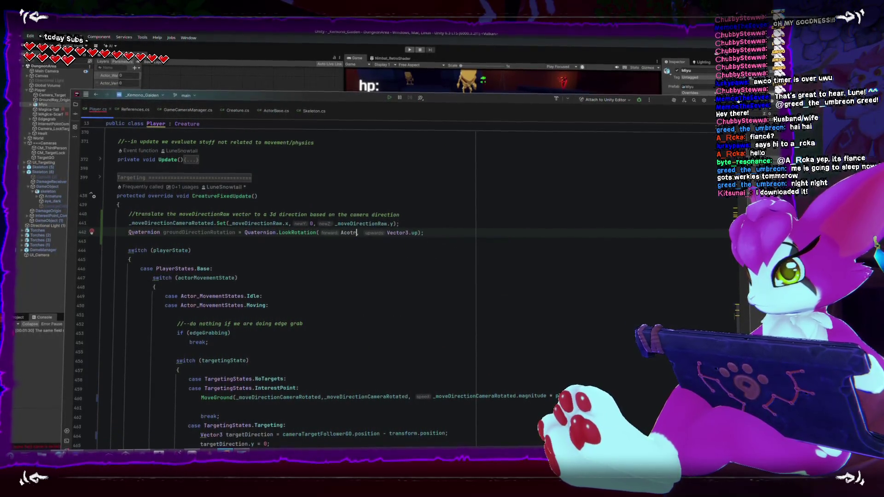
type("torR")
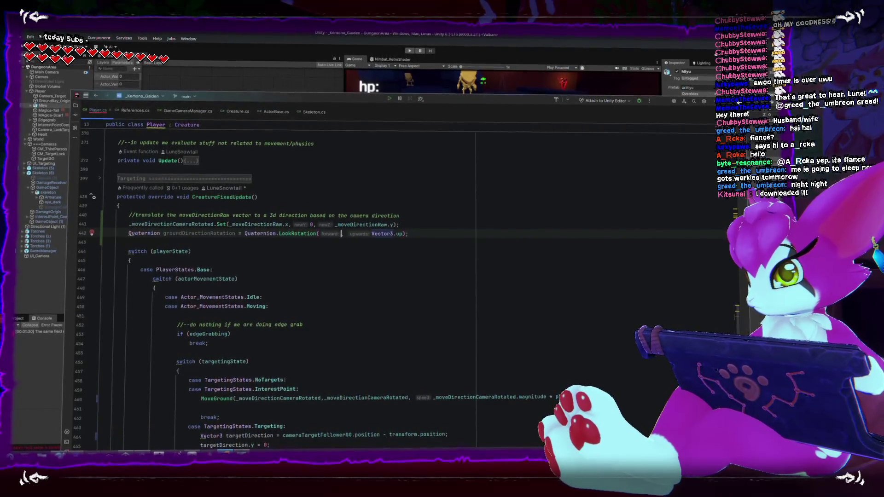
type("References")
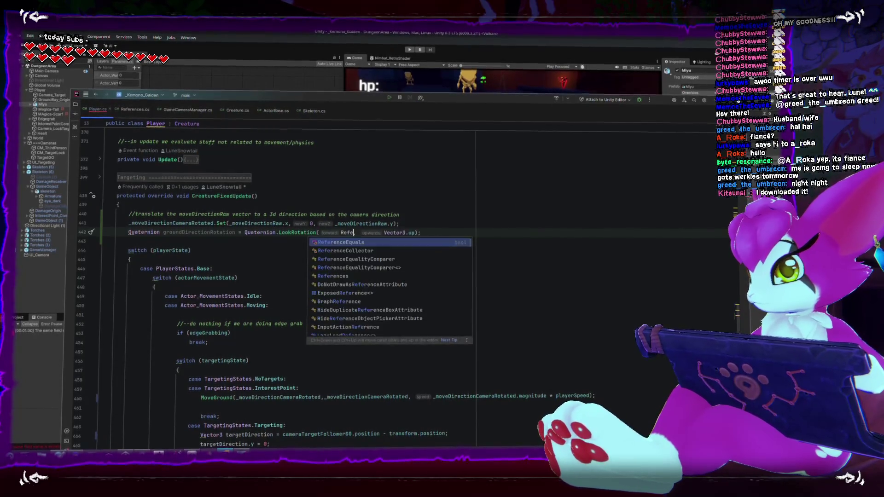
type(".c")
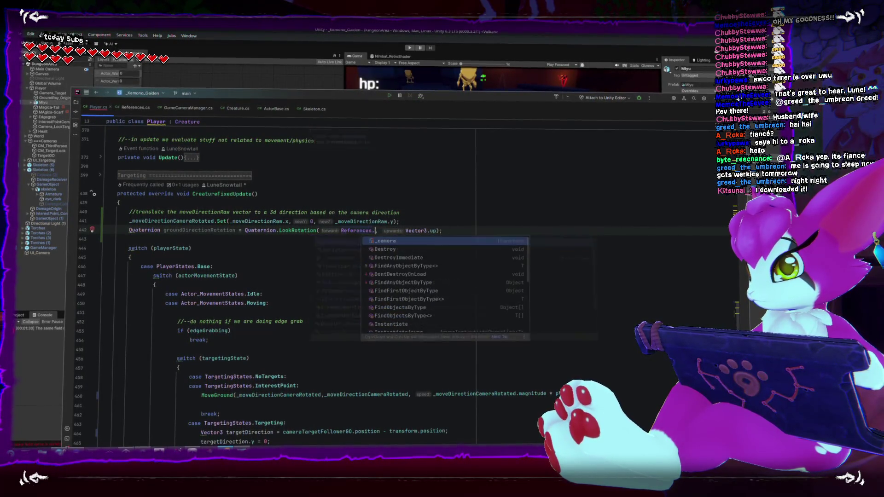
key("Return")
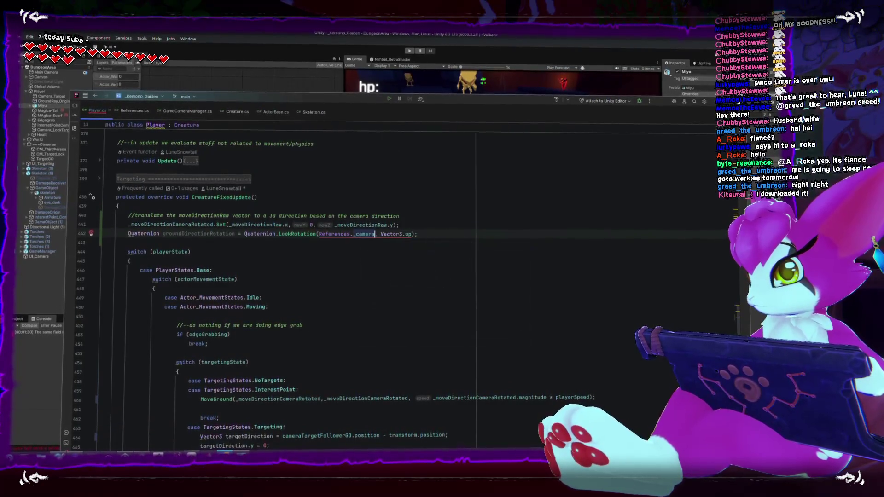
type(".")
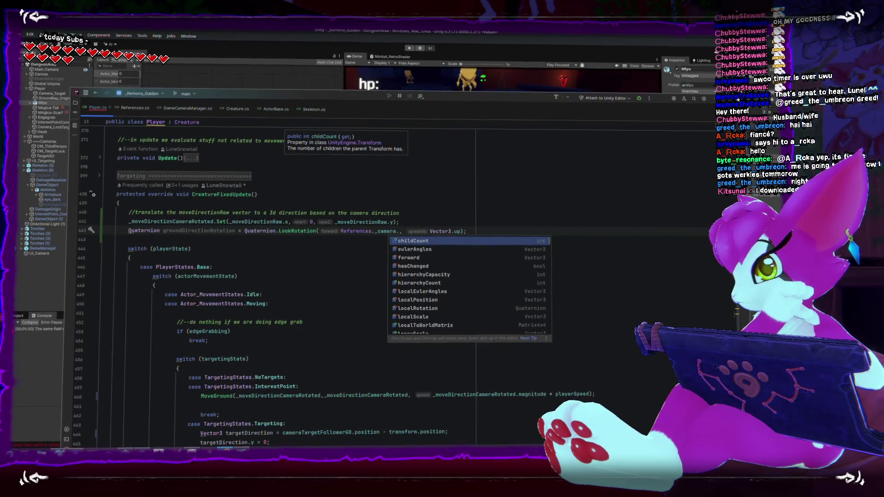
type("for")
key("Return")
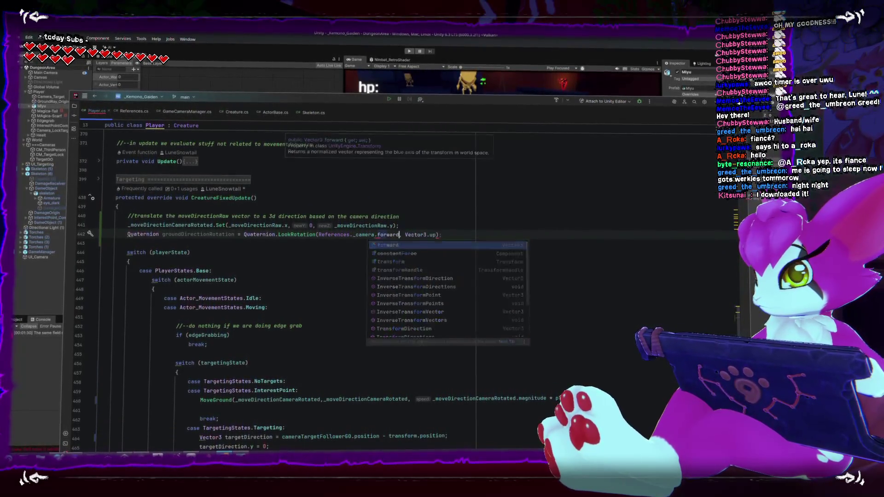
- Add blank lines below the groundDirectionRotation line
left_click(413, 255)
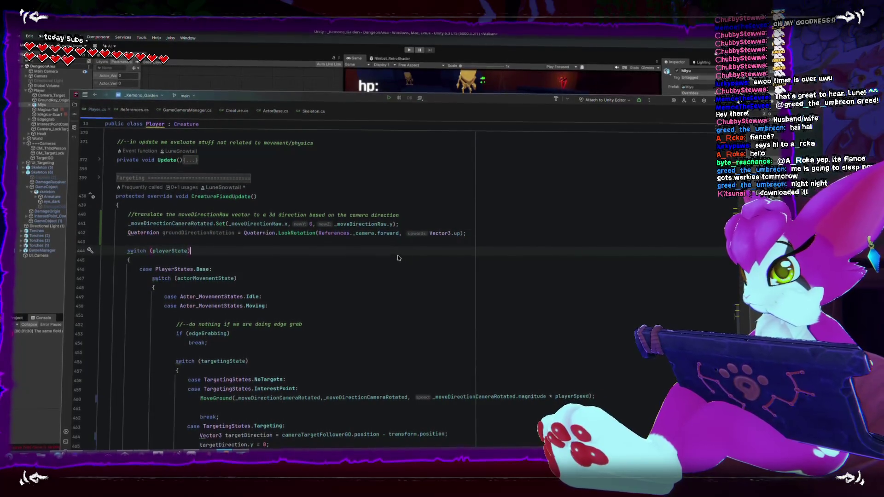
left_click(497, 234)
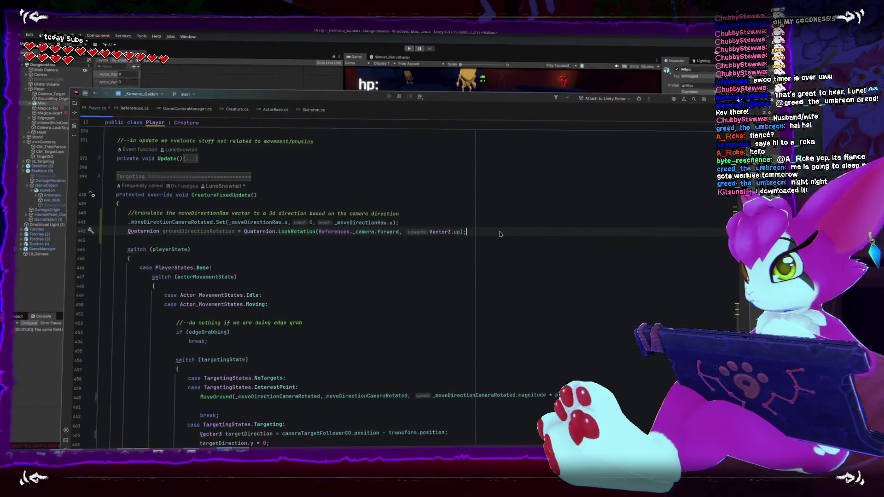
key("Return")
key("Return")
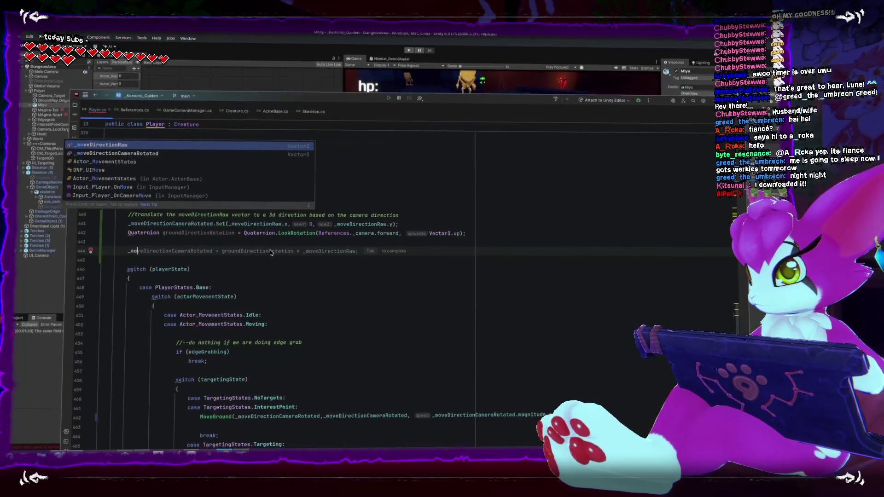
- Remove the extra blank line beside the new _moveDirectionCameraRotated assignment, then bring Unity forward to recompile
left_click(177, 259)
left_click(187, 241)
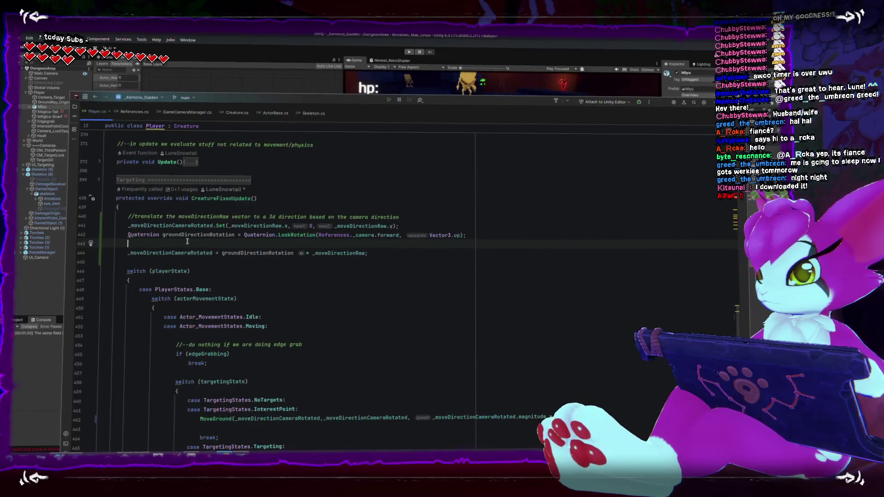
key("BackSpace")
left_click(423, 228)
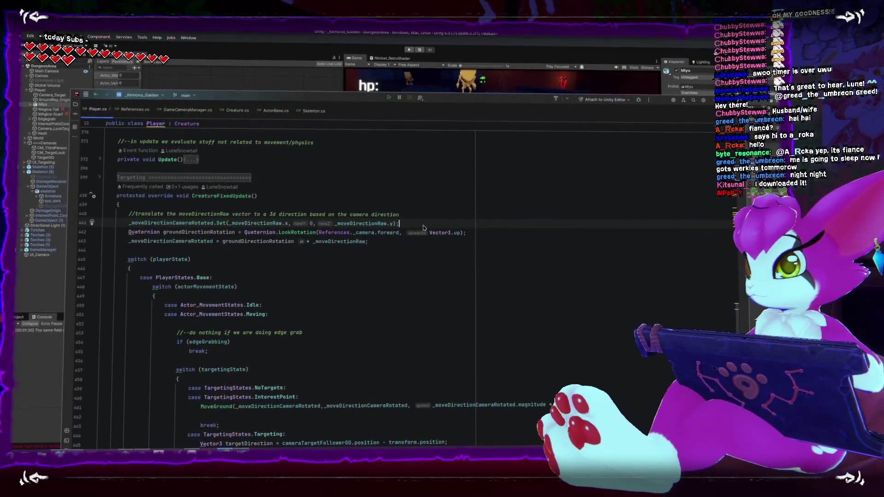
left_click(393, 44)
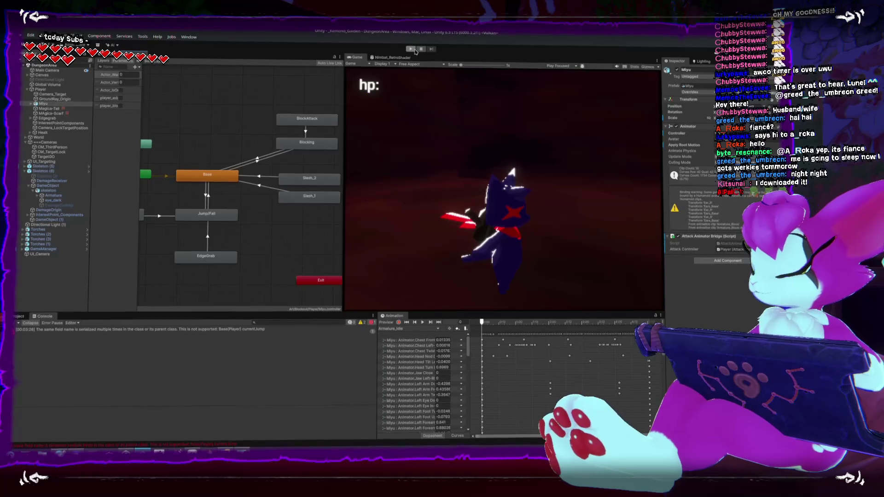
- Play-test the movement: jump twice, lock onto the skeleton twice, then pause and stop play mode
left_click(414, 49)
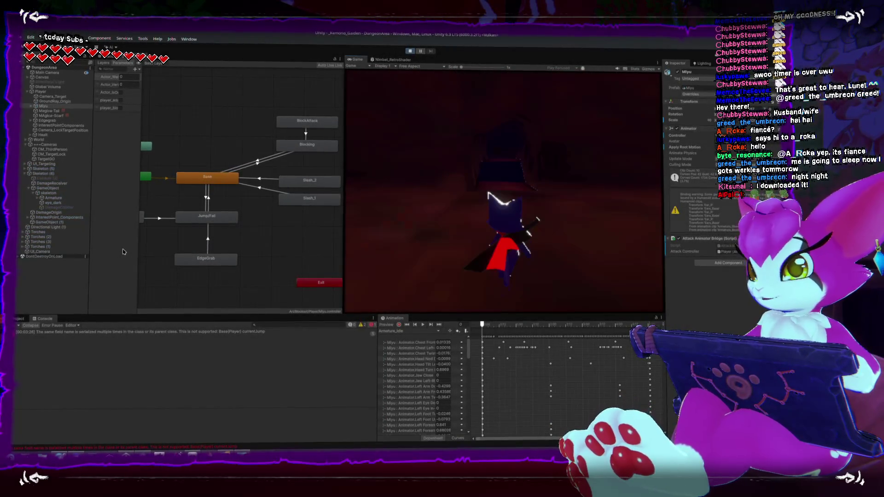
key("space")
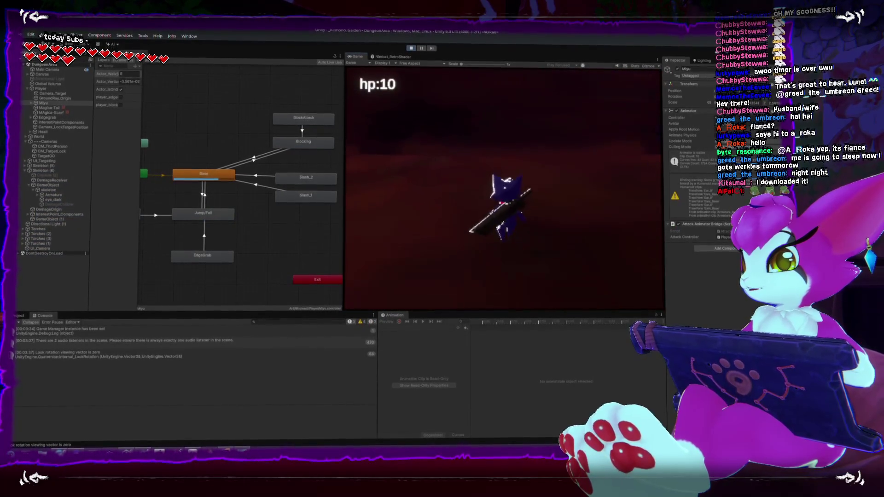
key("Tab")
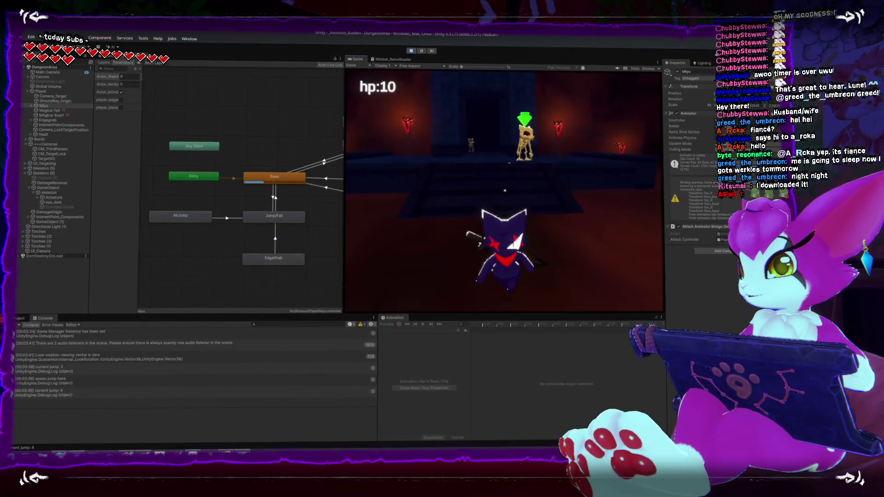
key("space")
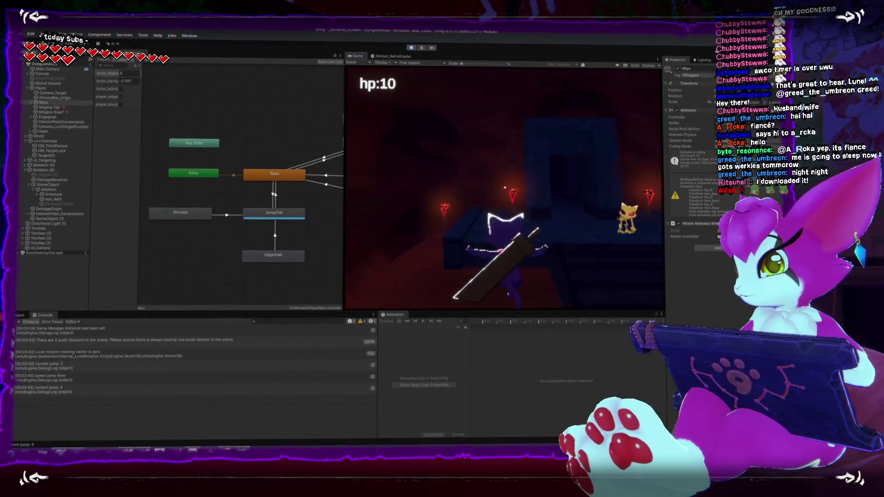
key("Tab")
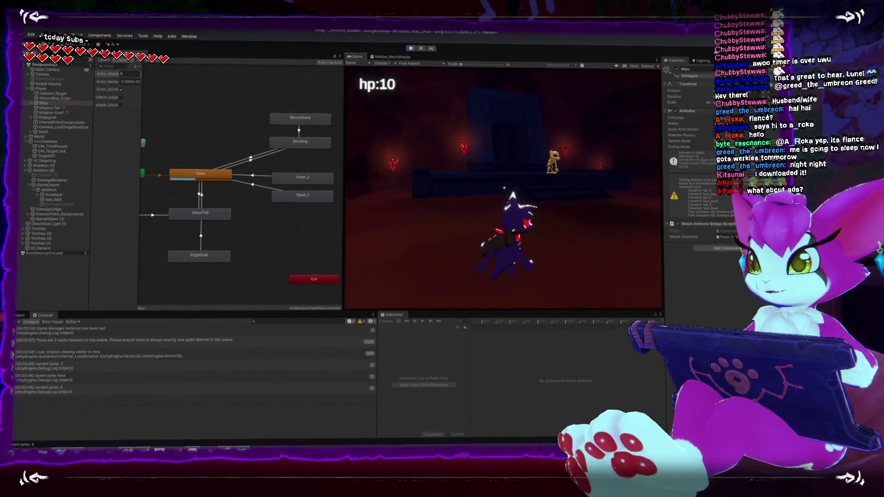
key("Escape")
left_click(411, 49)
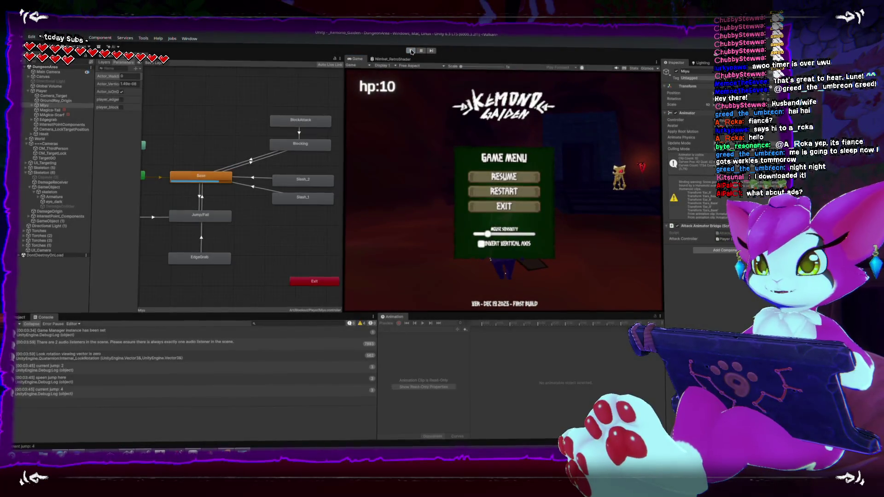
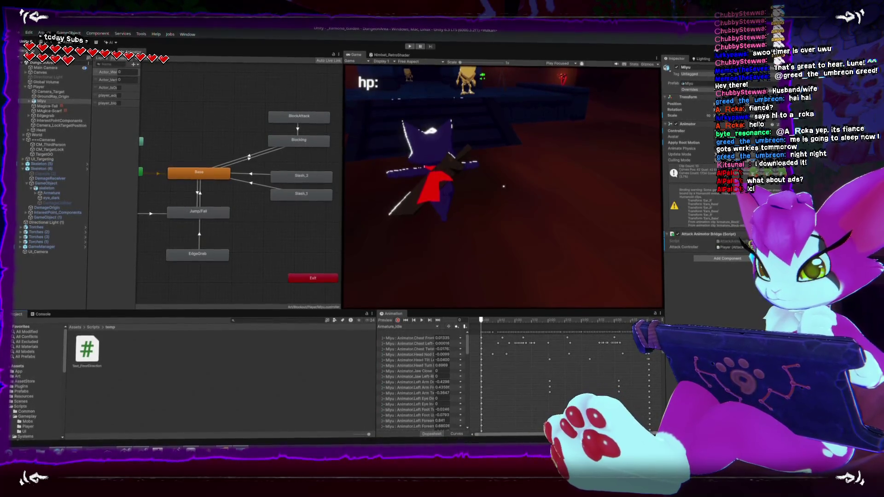
- Select the camera groundForward argument of the line 497 MoveGround call in Player.cs
key("alt+Tab")
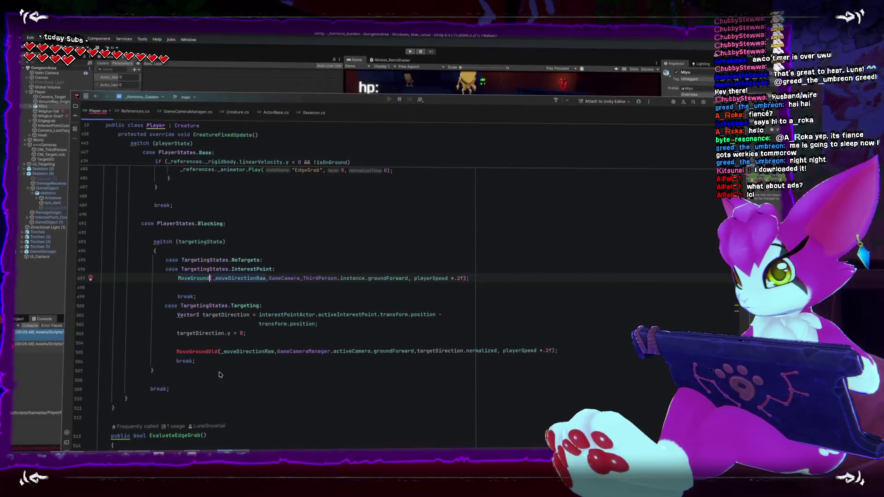
left_click(399, 289)
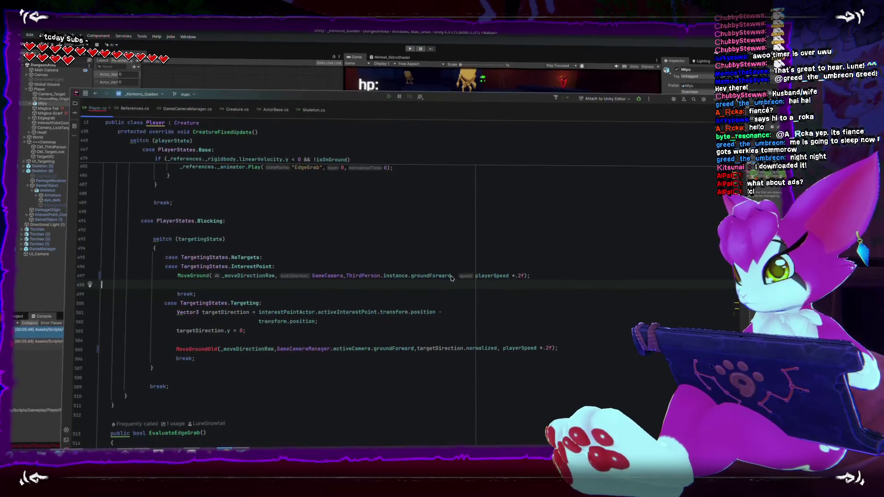
left_click_drag(451, 276, 392, 276)
left_click_drag(317, 277, 310, 278)
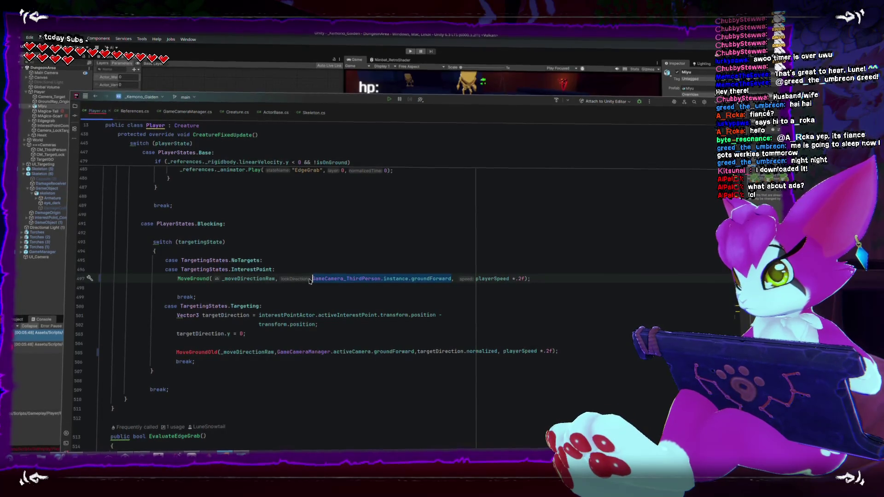
scroll(310, 281, "up", 10)
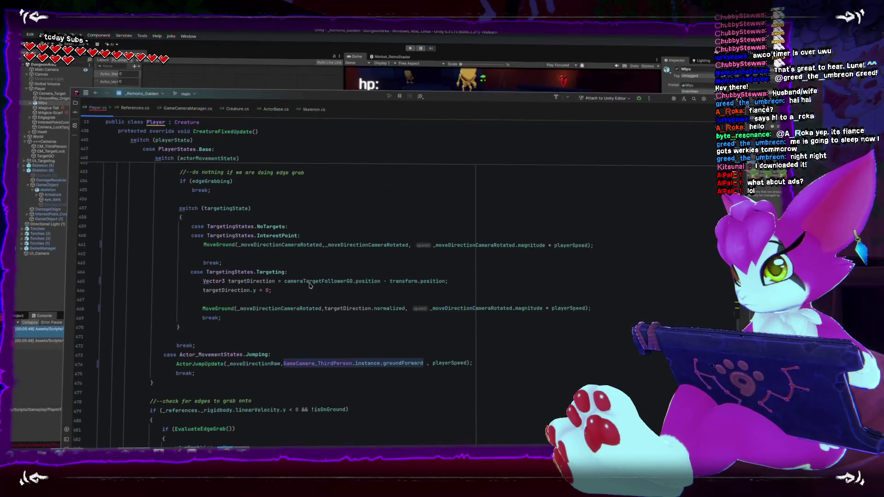
scroll(310, 286, "down", 5)
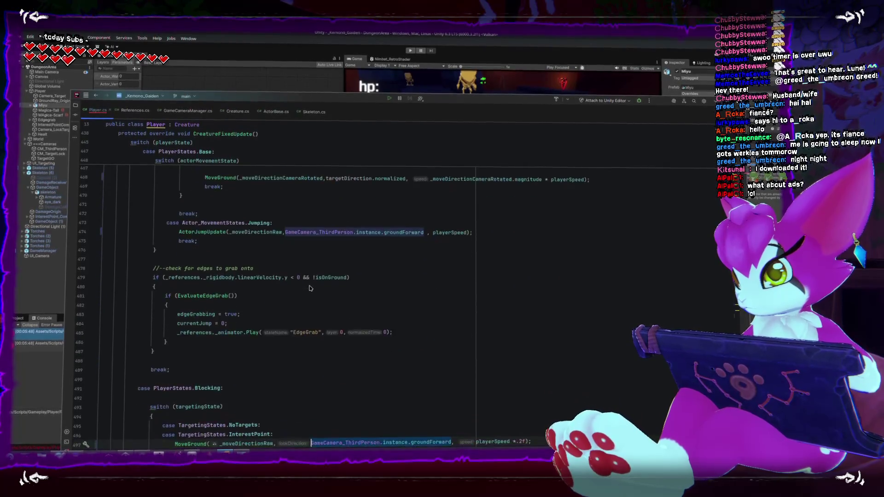
scroll(309, 288, "down", 2)
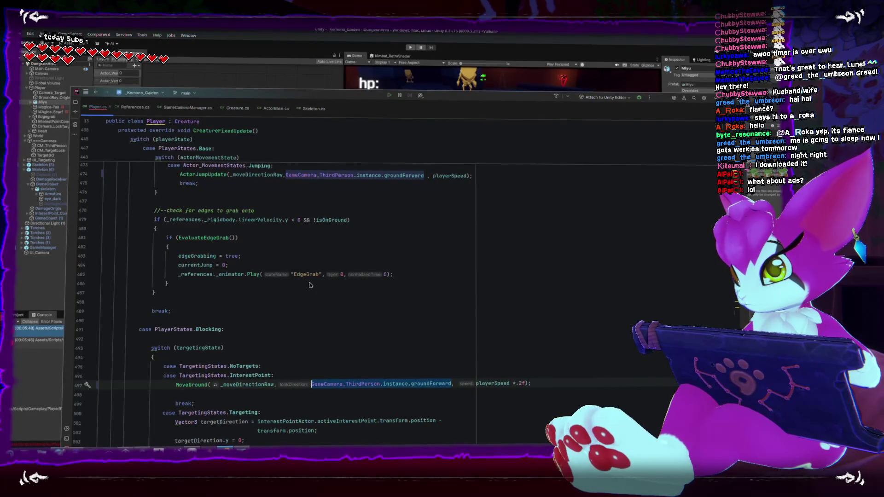
scroll(310, 285, "up", 10)
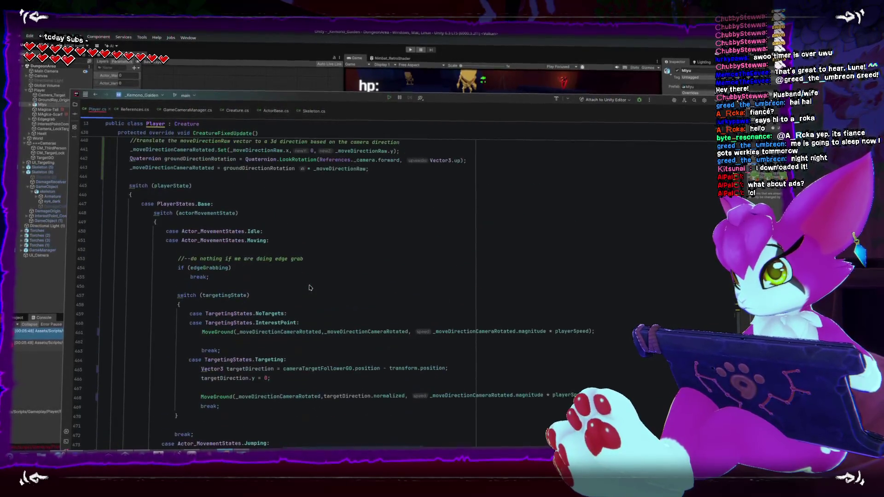
scroll(309, 288, "down", 1)
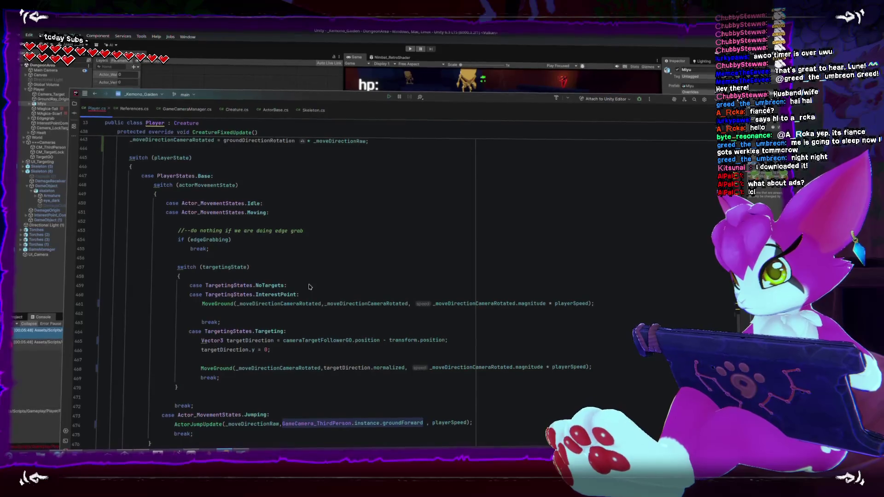
scroll(309, 287, "down", 12)
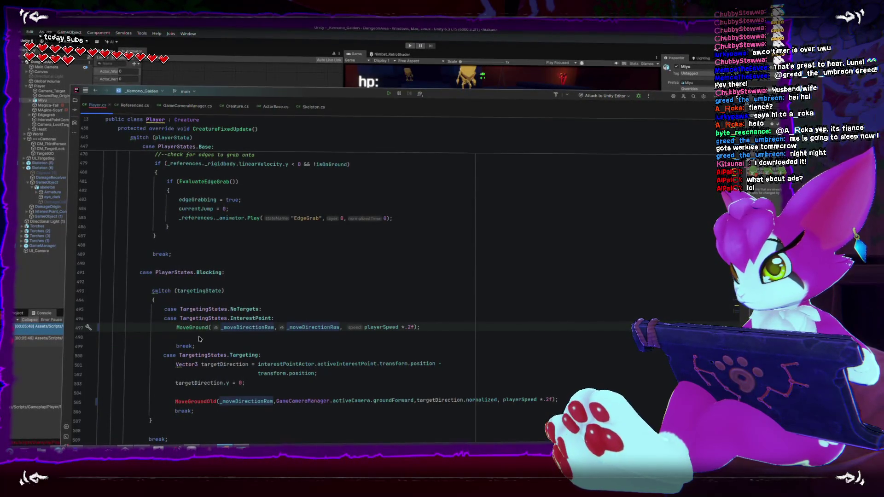
- Rename the line 505 MoveGroundOld call to MoveGround, delete its GameCameraManager groundForward argument, and return to Unity
left_click(215, 402)
key("BackSpace")
key("BackSpace")
key("BackSpace")
left_click_drag(314, 405, 447, 404)
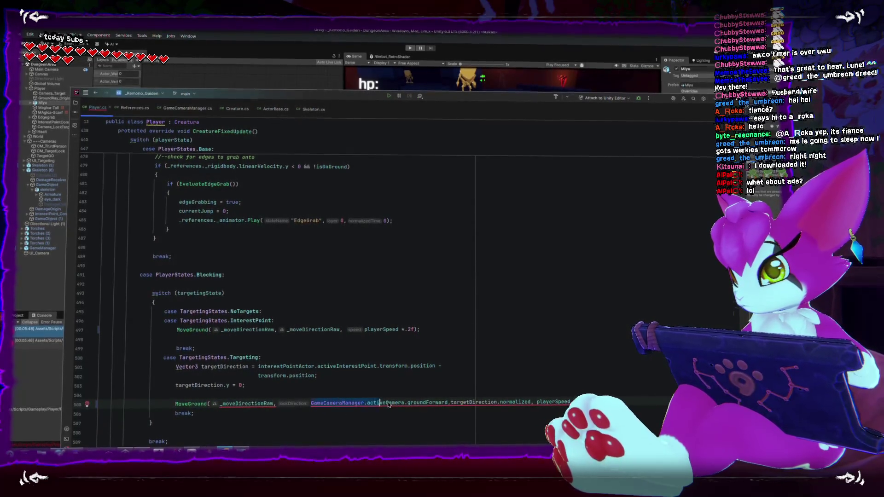
key("BackSpace")
key("BackSpace")
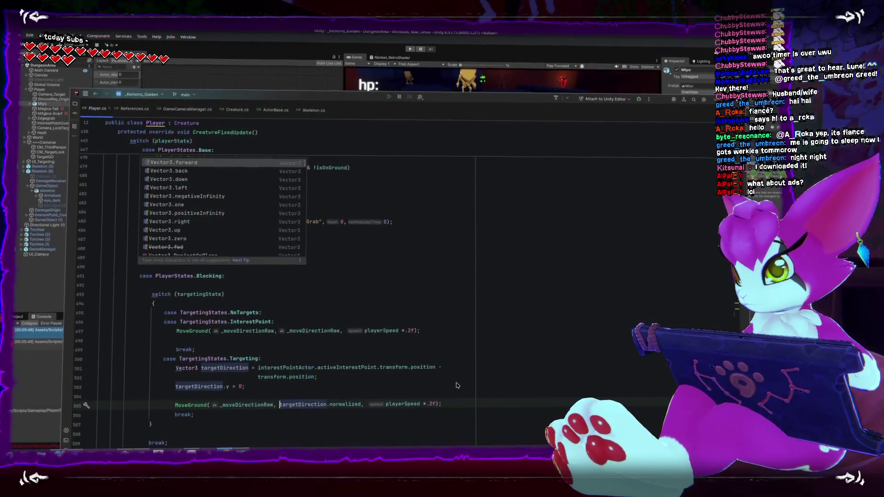
left_click(230, 52)
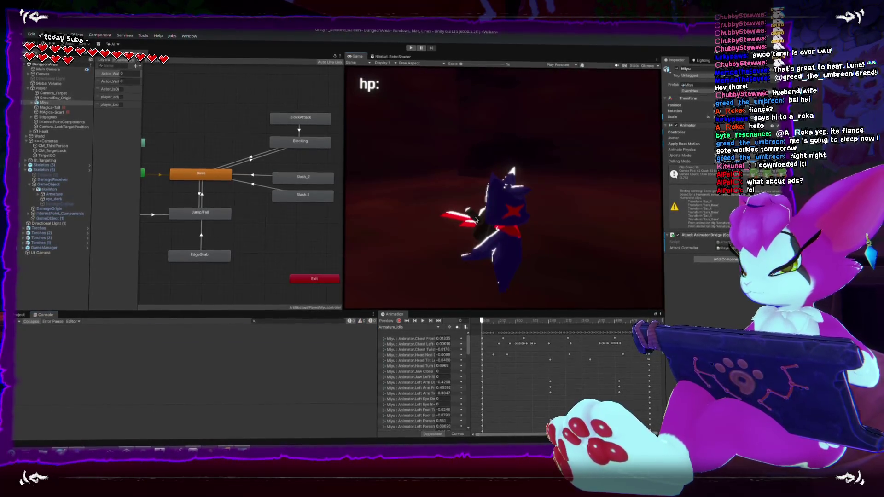
- Play-test the new movement around the skeleton in a maximized Game view, then clear the Console
key("shift+space")
left_click(411, 46)
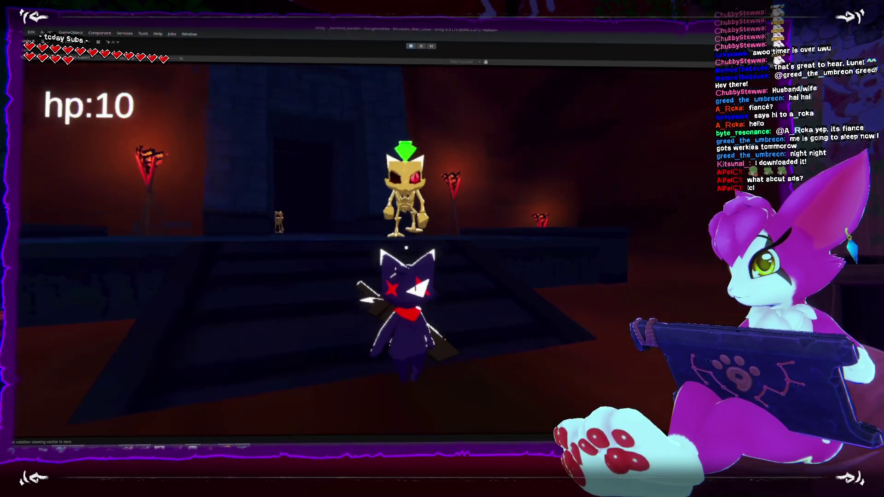
key("Escape")
key("Escape")
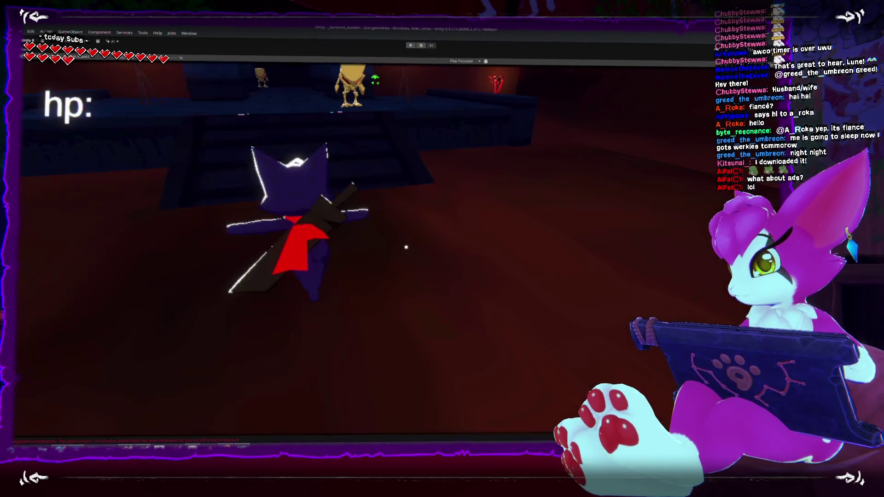
key("shift+space")
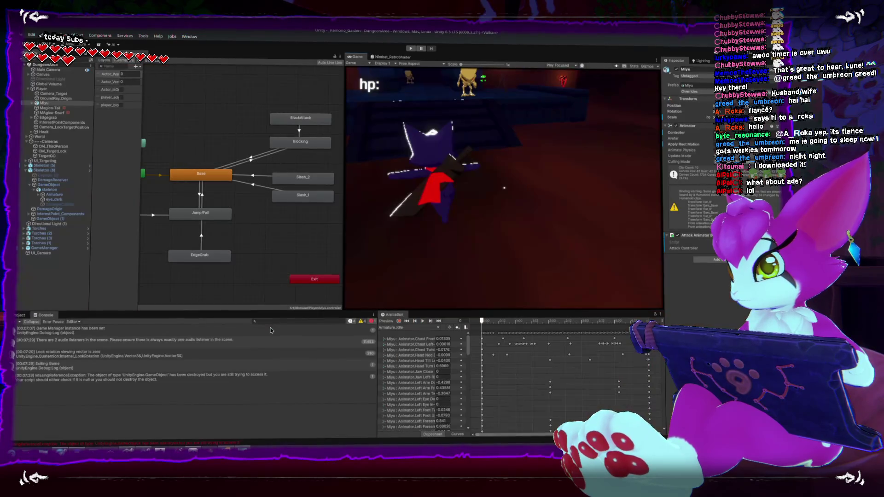
left_click(18, 321)
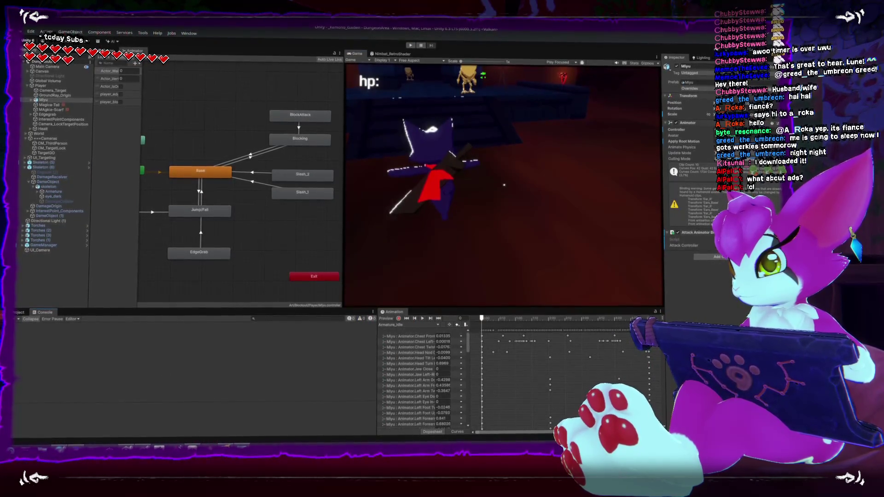
key("alt+Tab")
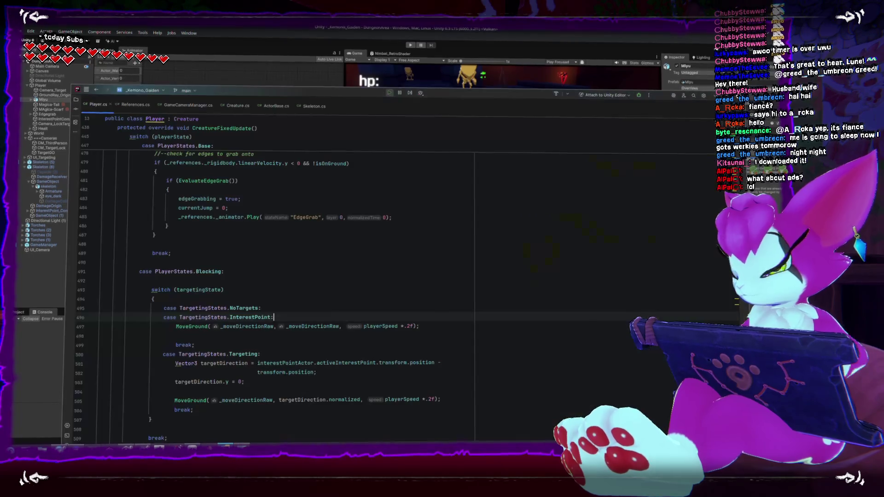
- Join 'transform.position;' onto line 501 so the targetDirection calculation is one line
scroll(333, 342, "down", 1)
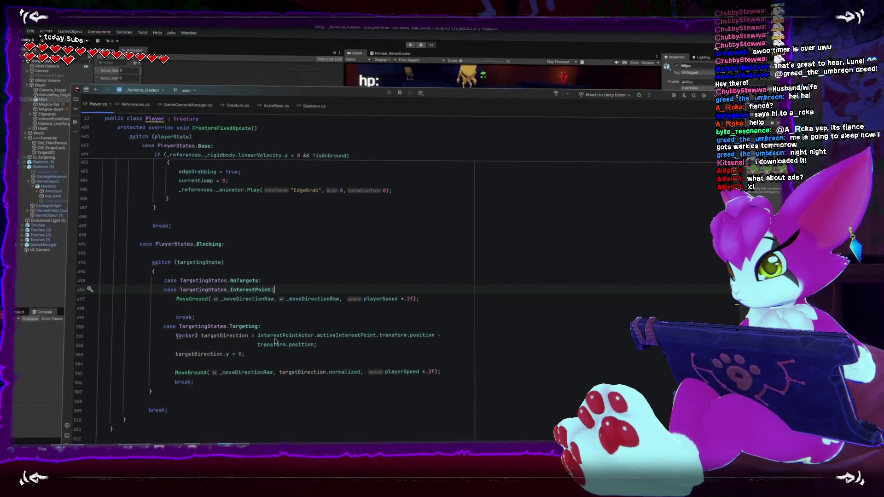
left_click(453, 338)
key("Delete")
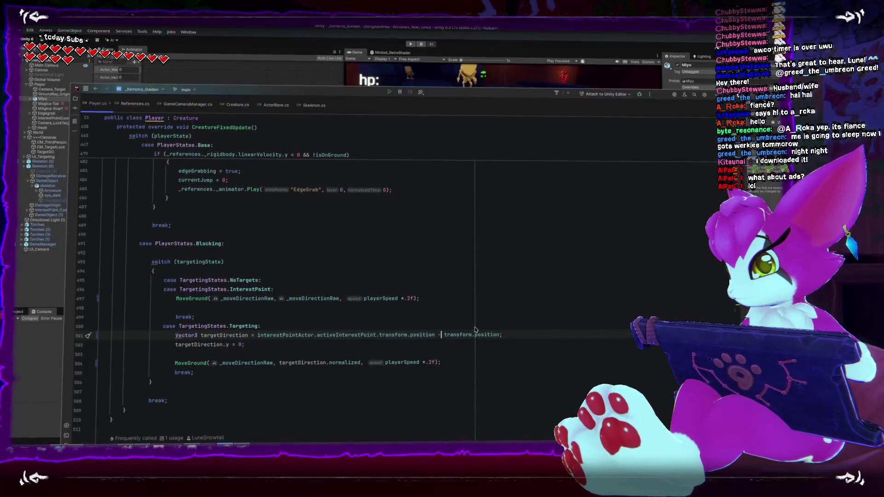
key("super+Up")
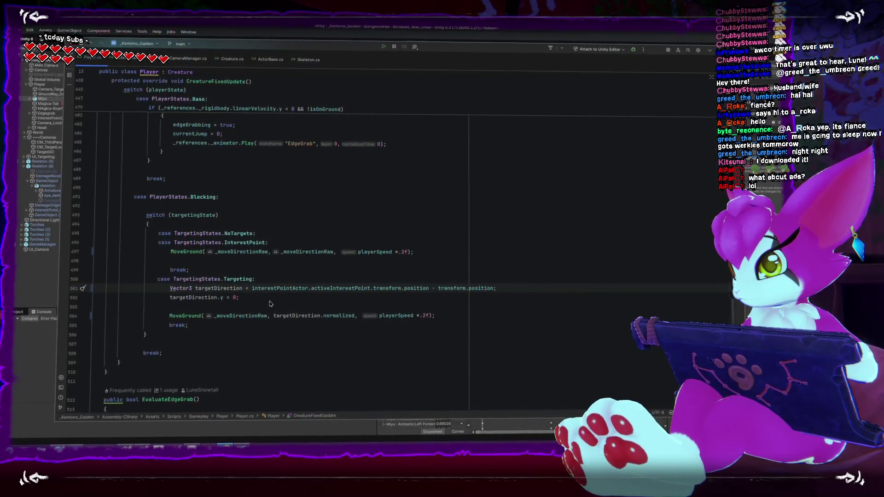
- Highlight the _moveDirectionRaw usages on lines 504 and 497 to review them
double_click(256, 315)
double_click(242, 253)
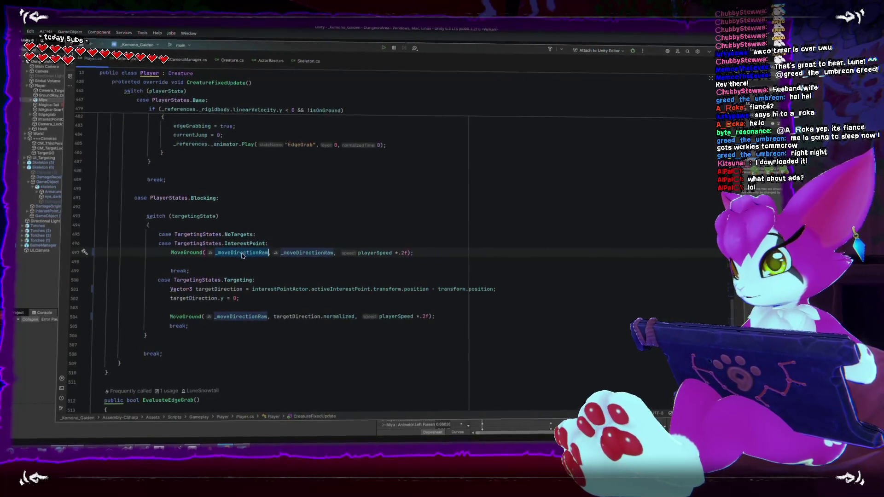
scroll(243, 256, "up", 1)
scroll(243, 258, "up", 5)
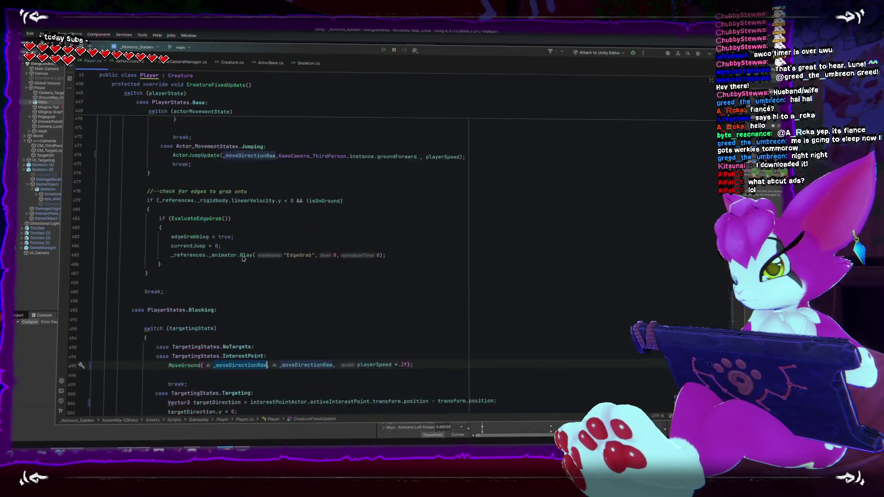
scroll(243, 255, "up", 6)
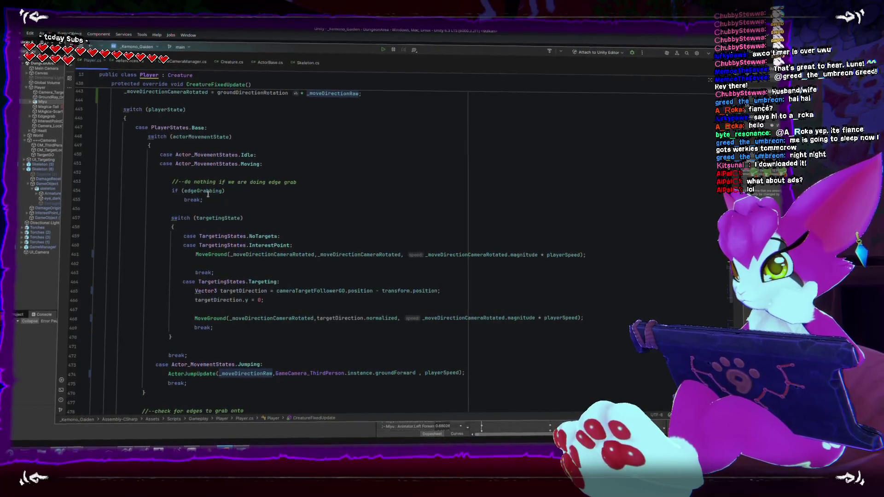
mouse_move(217, 194)
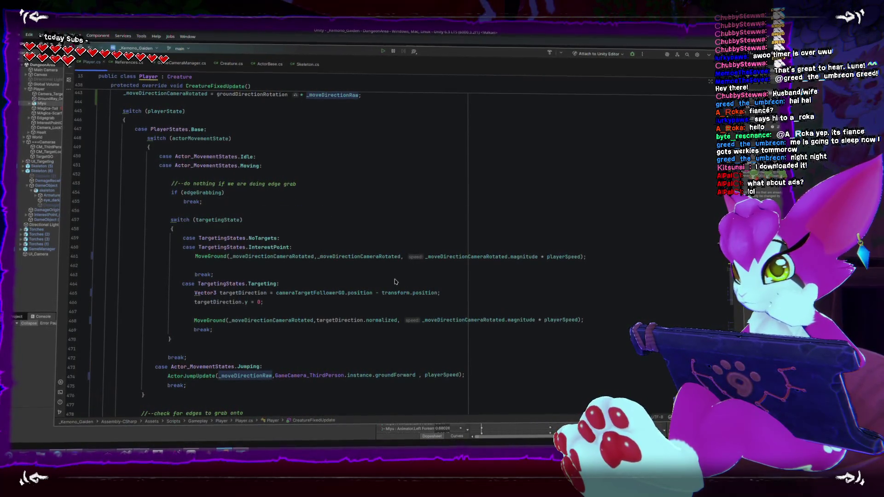
- Add a comment explaining the joystick's 2D input becomes a 3D top-down direction
scroll(325, 257, "up", 3)
left_click(413, 161)
key("Return")
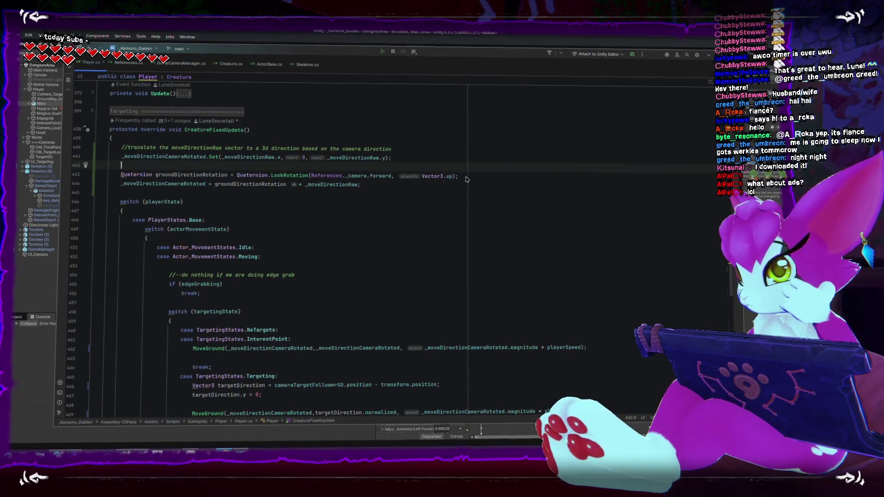
left_click(413, 159)
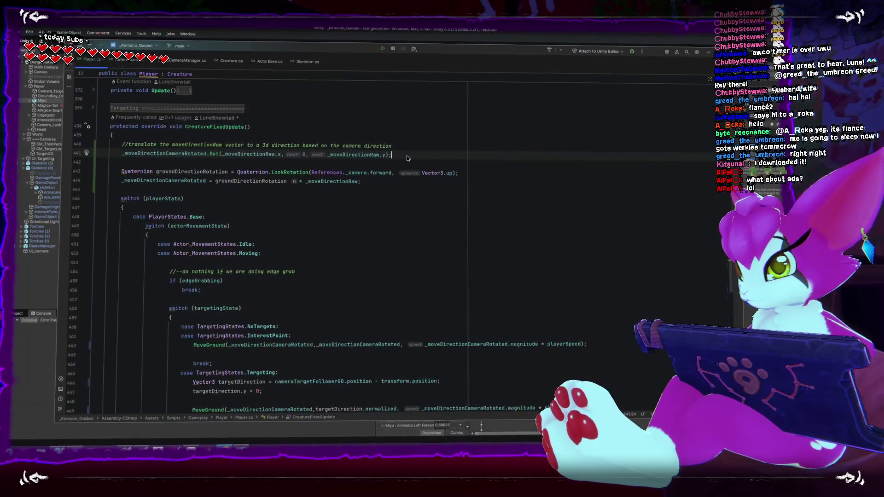
key("Delete")
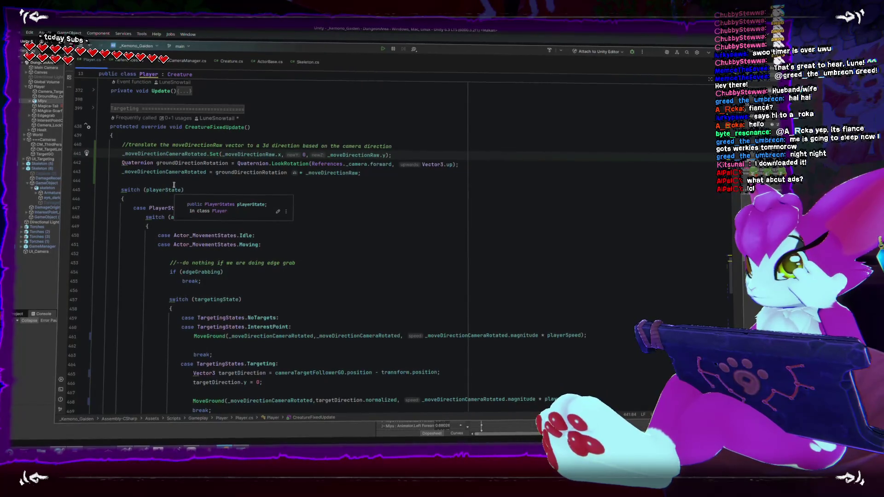
left_click(403, 150)
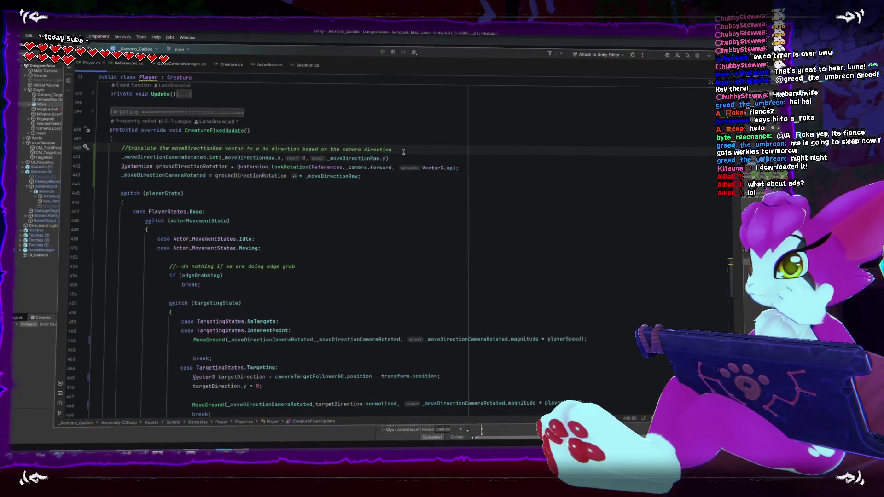
key("Return")
key("Return")
type("//--this converts the vector from joysti")
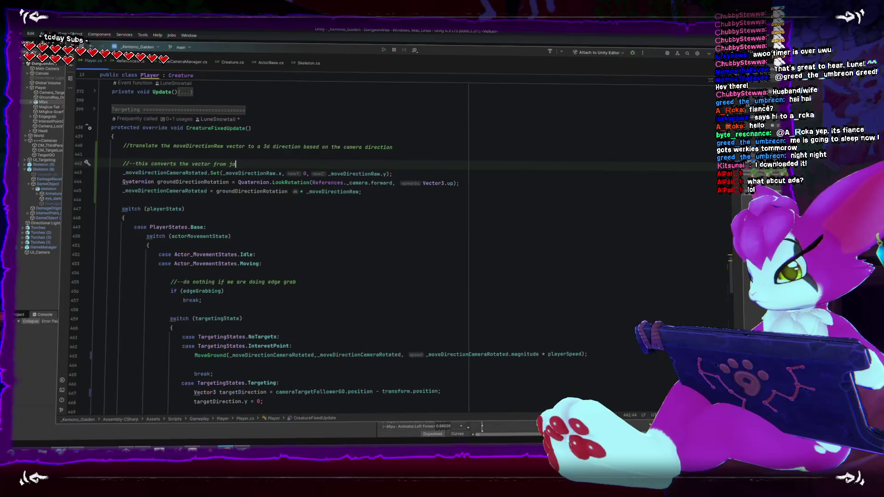
type("c 2d")
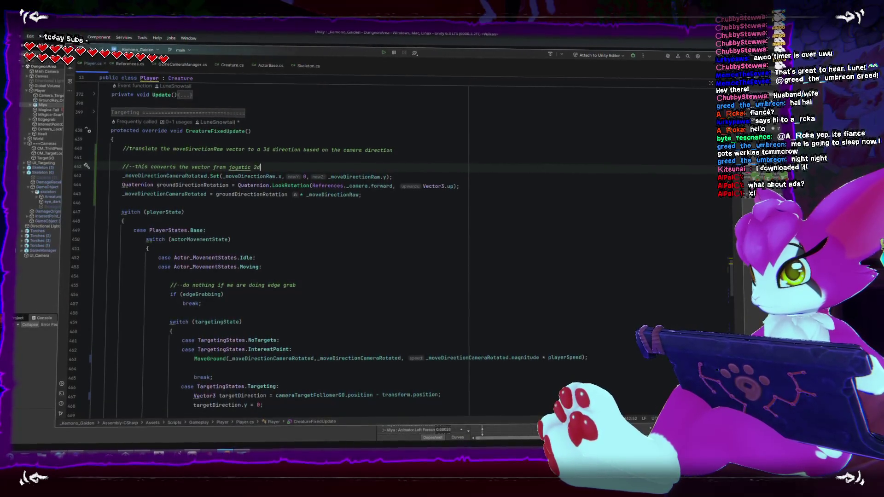
type(" to a 3d top down direction")
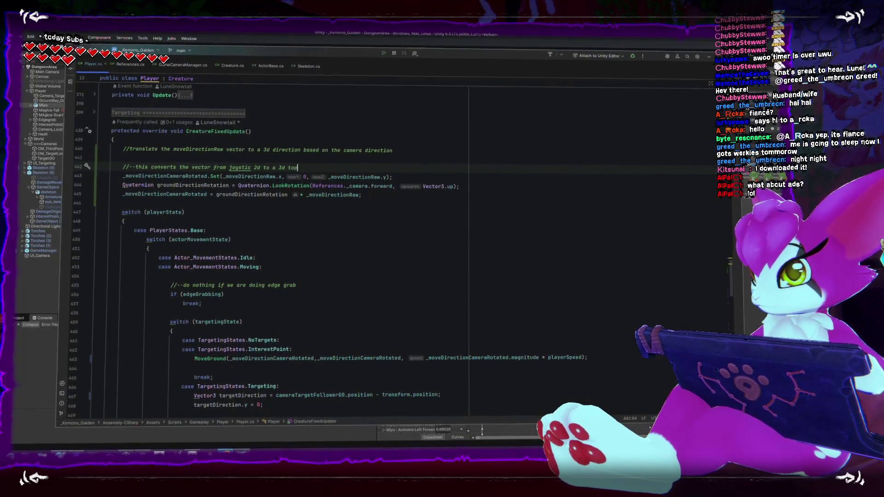
key("Down")
key("End")
key("Return")
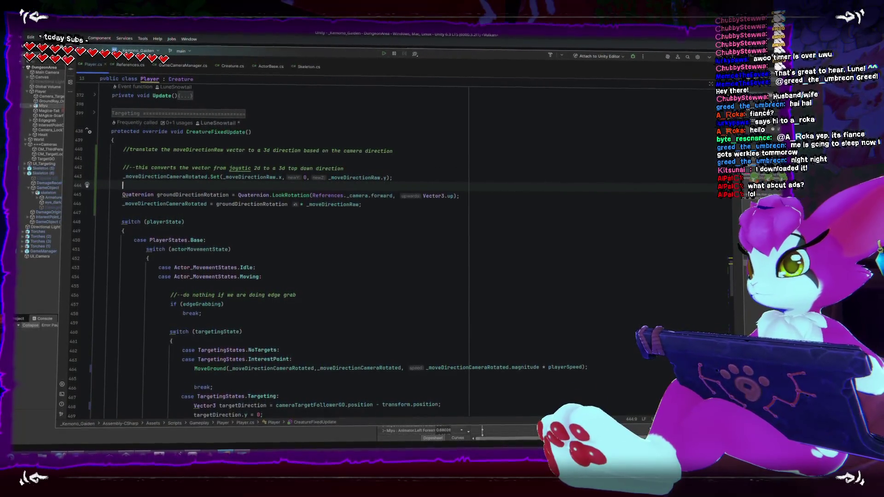
- Add comments above the camera quaternion line and the rotation line explaining each
key("Return")
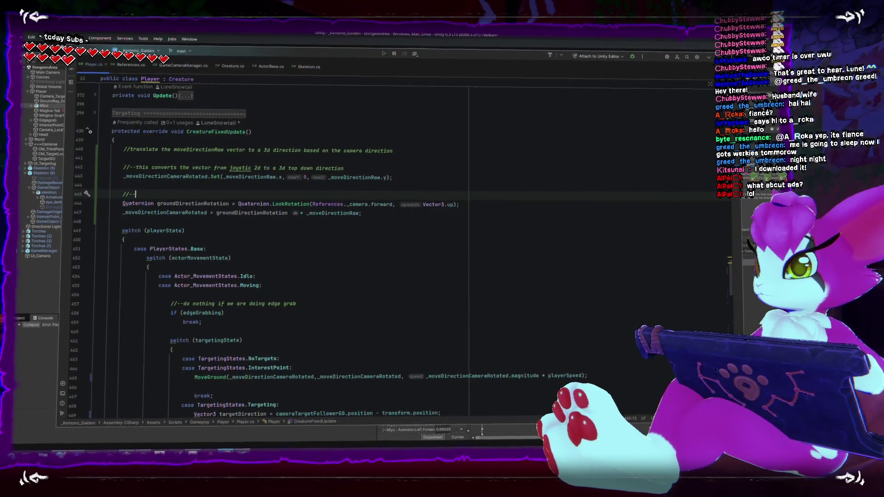
type("//--")
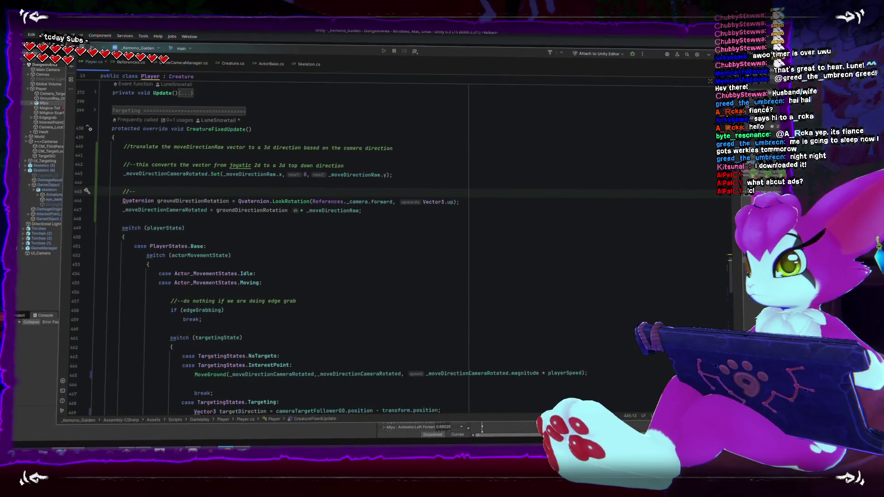
type("g")
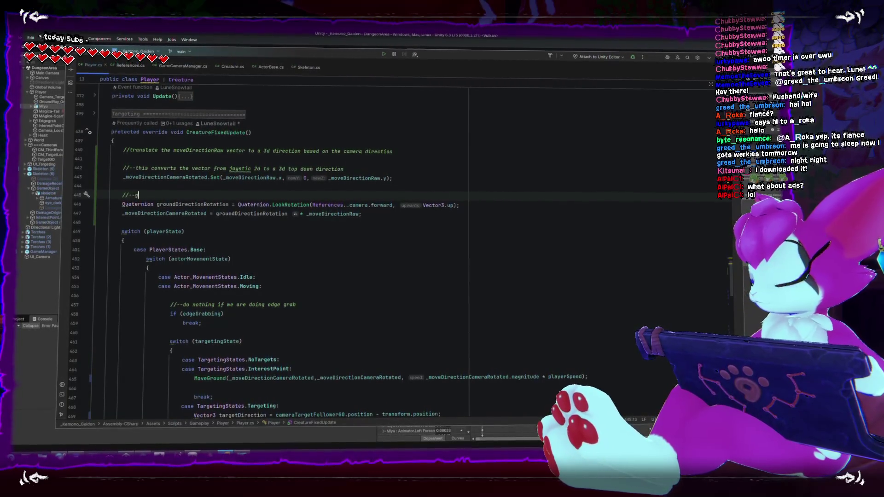
type("rion tha")
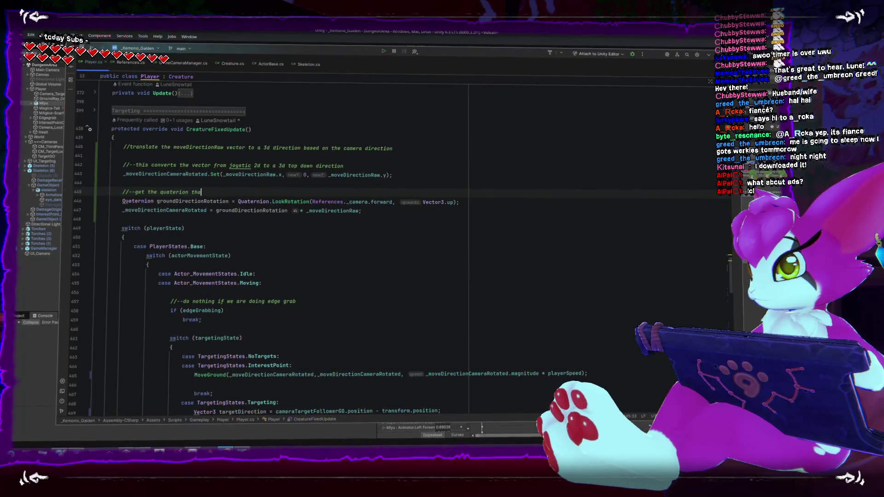
type(" camera rotation")
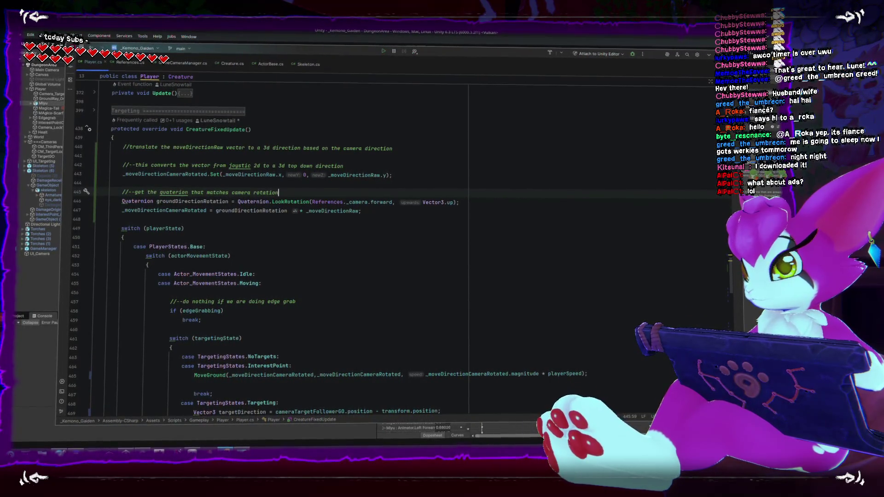
left_click(460, 202)
key("Return")
key("Return")
type("//rotate the joystic 3d")
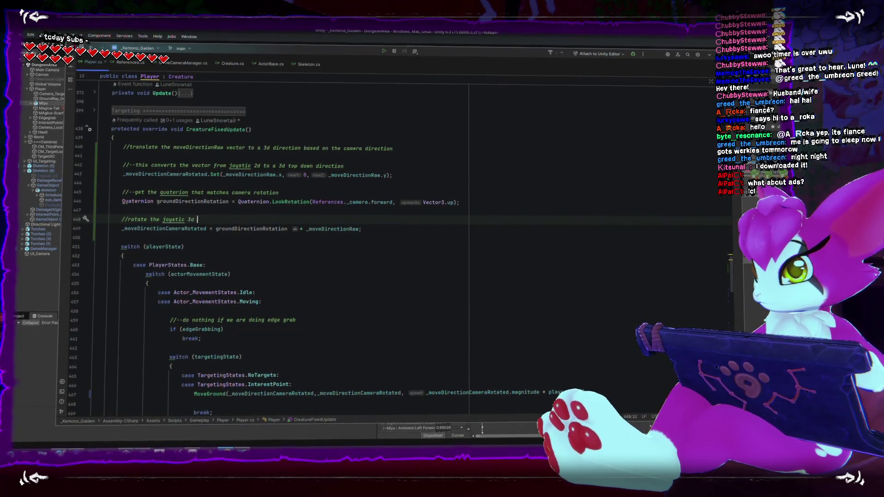
type("to mat")
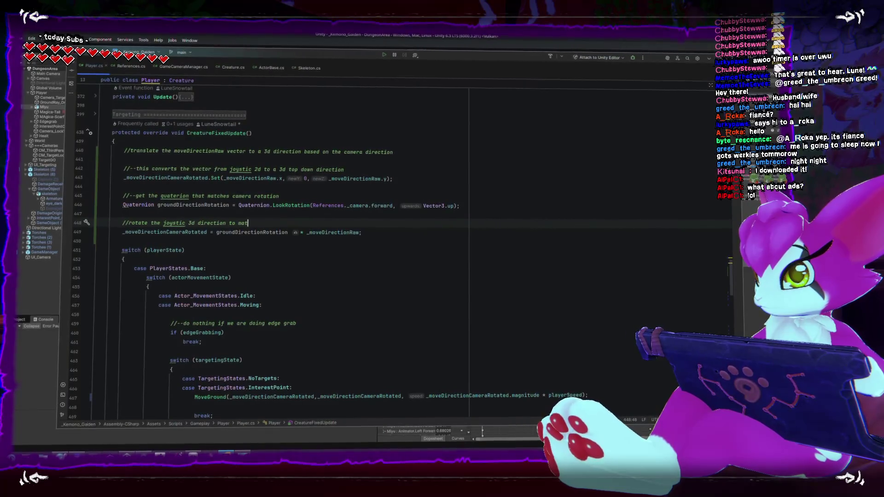
type("ch the dir")
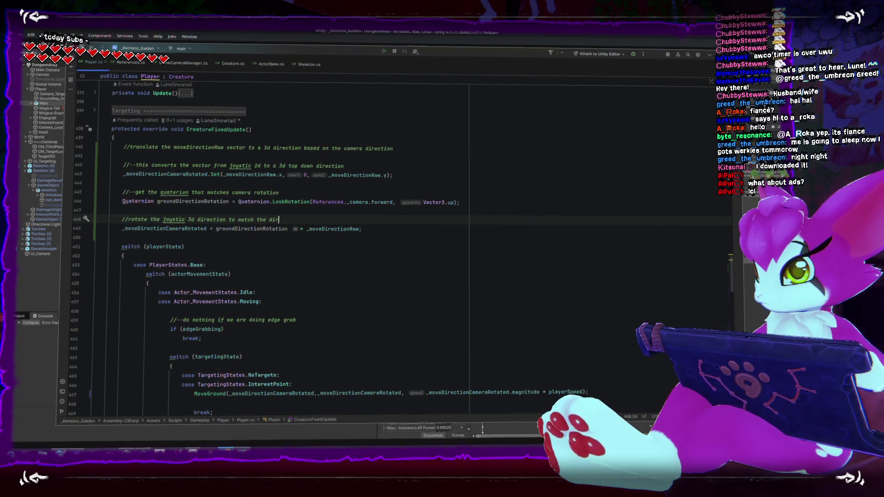
type("the camera")
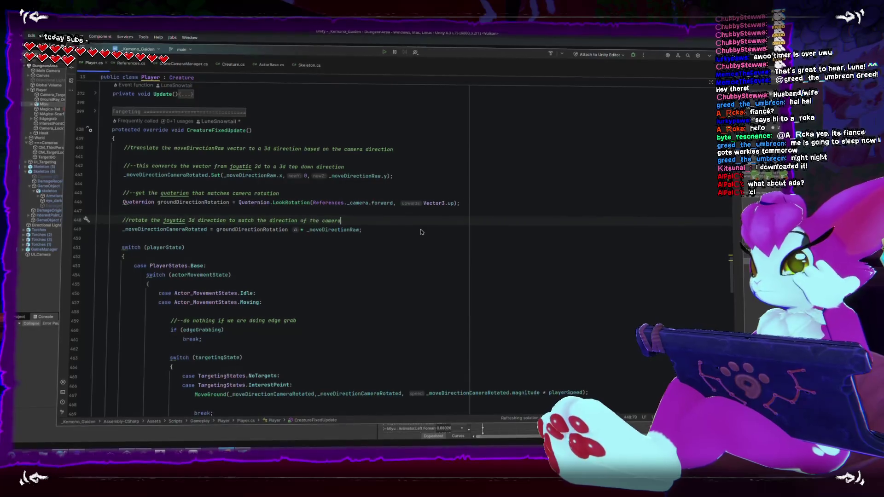
left_click(308, 194)
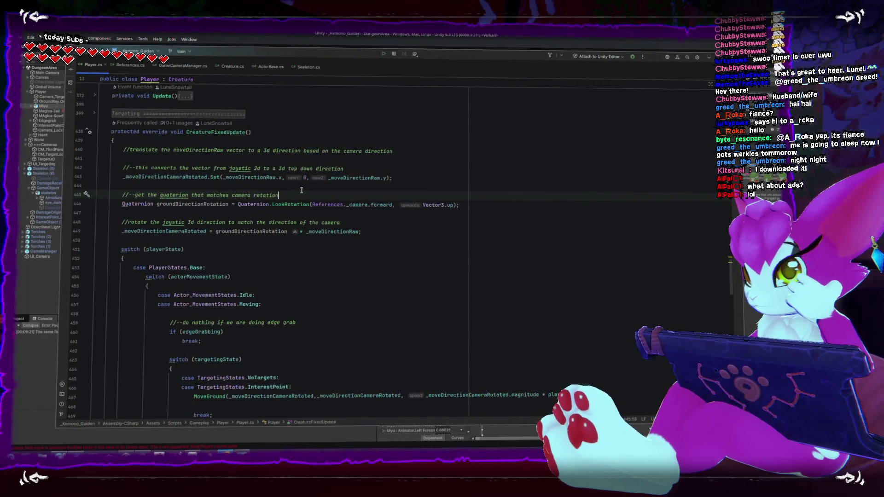
scroll(336, 275, "down", 3)
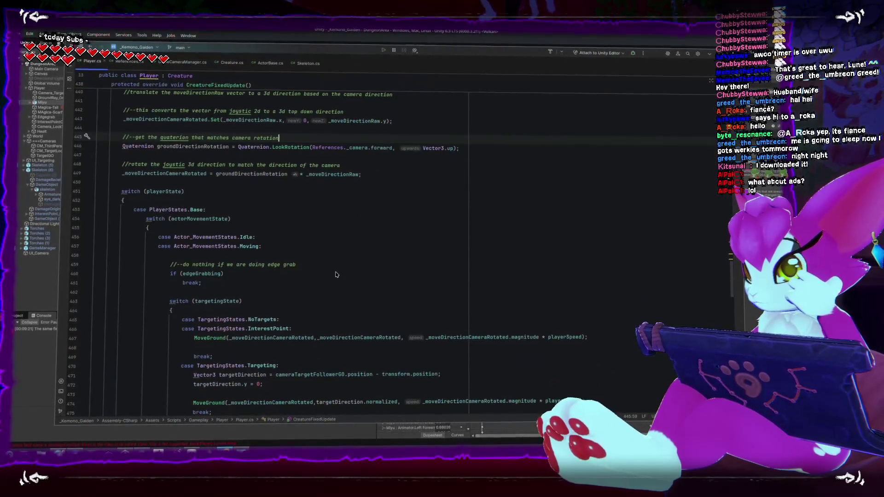
scroll(336, 274, "down", 1)
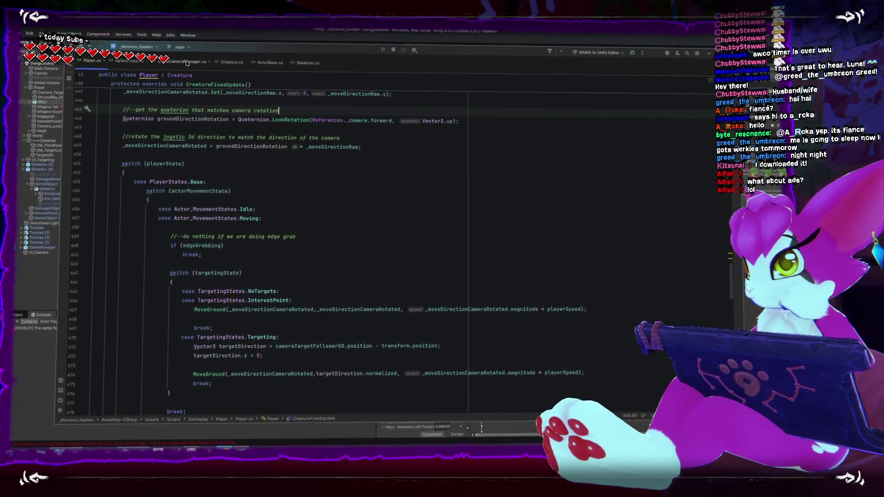
- In ActorBase.cs MoveGround, add an if (speed > 0) block above the lookDirection line
left_click(267, 64)
scroll(316, 251, "up", 2)
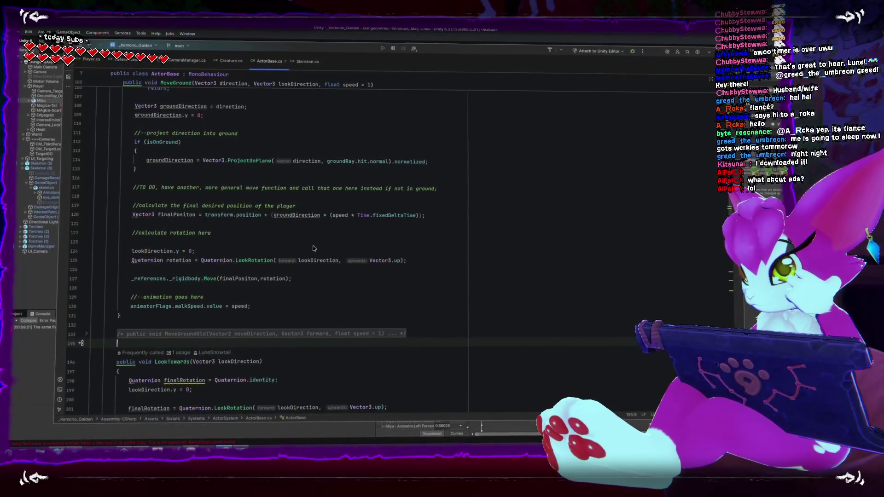
scroll(313, 253, "up", 1)
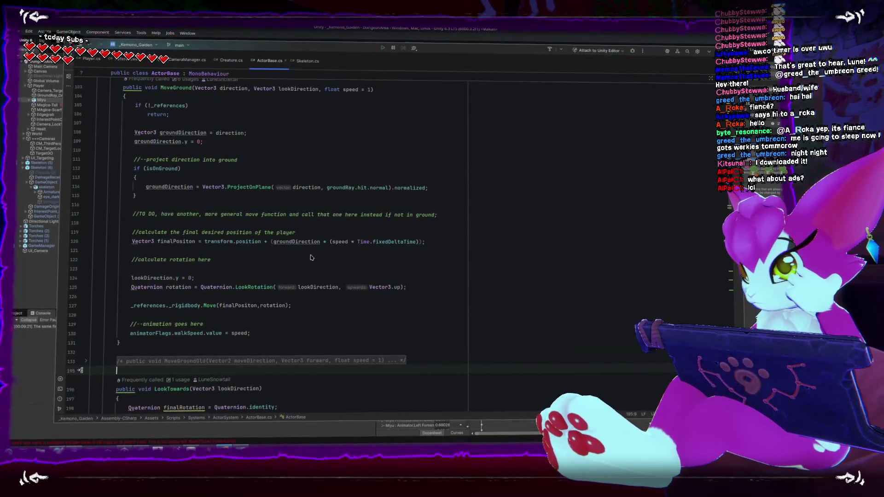
left_click(284, 281)
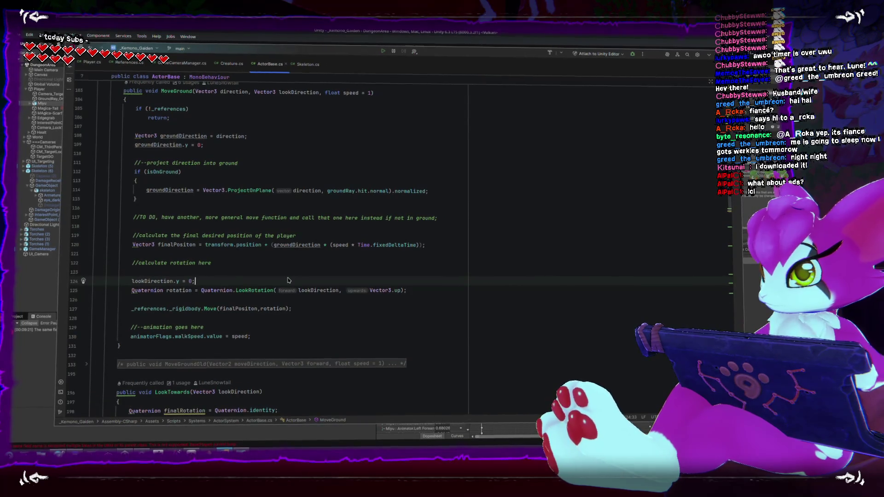
key("Up")
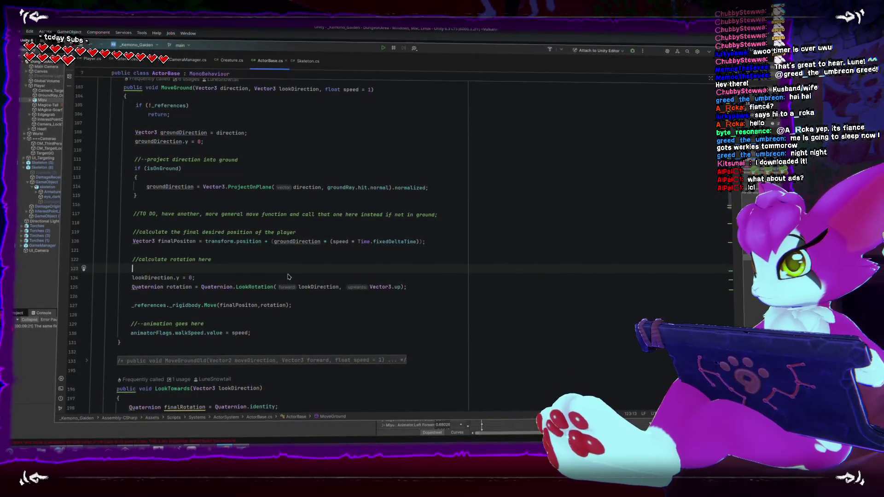
type("if(speed > 0")
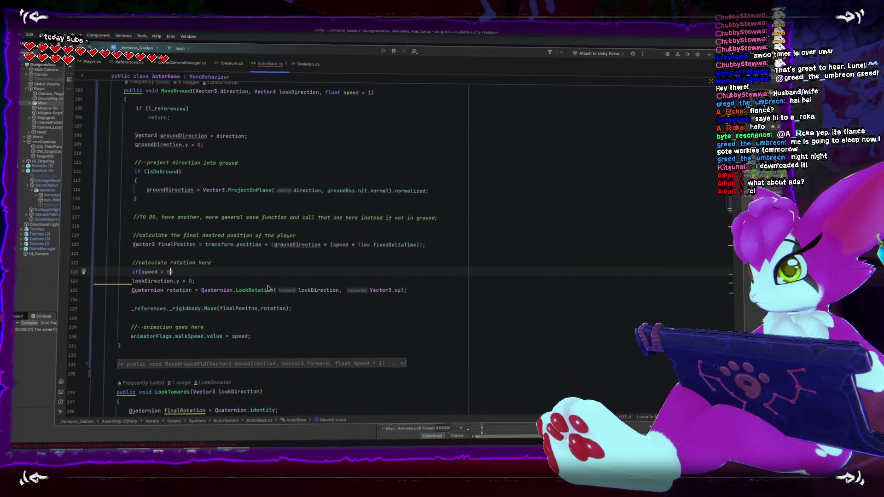
key("Return")
type("{")
key("Return")
- Move the two rotation lines inside the speed-check block
key("Down")
key("Down")
key("shift+Down")
key("shift+End")
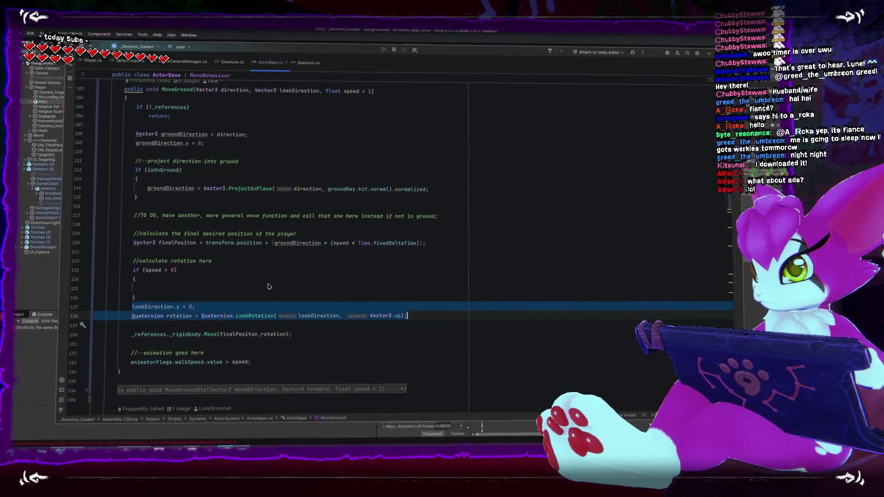
key("alt+shift+Up")
key("alt+shift+Up")
key("Down")
key("Up")
key("Down")
key("alt+shift+Down")
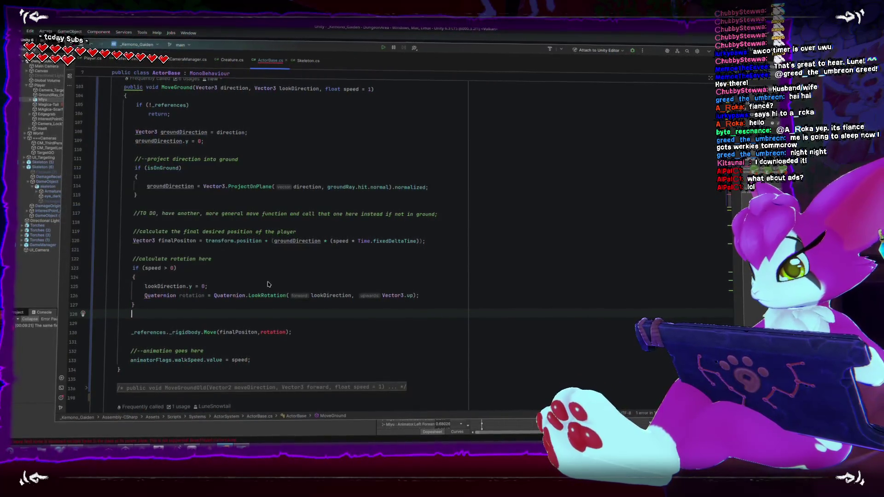
- Add an else branch assigning rotation = transform.rotation, without eulerAngles
key("Return")
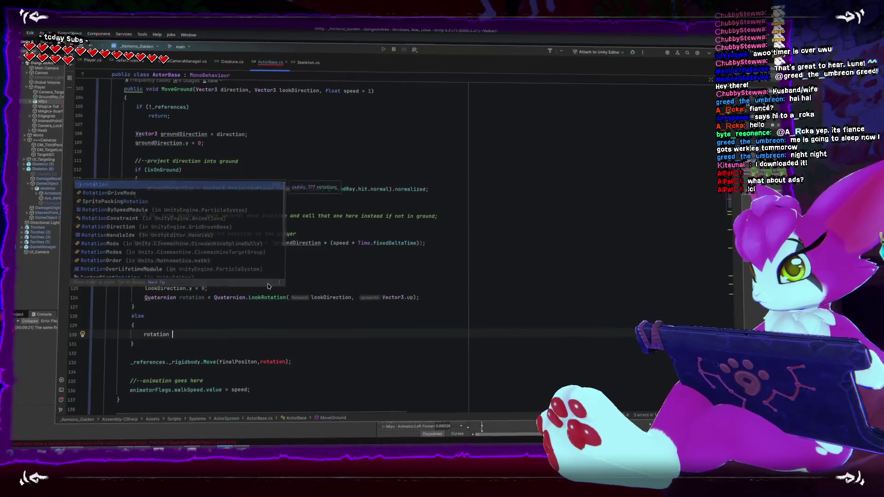
key("Return")
key("Return")
type(".rotation;")
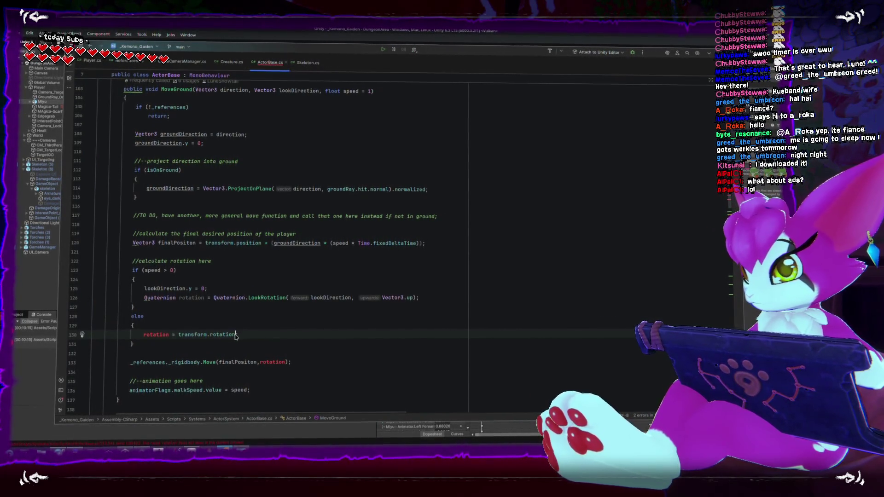
type(".eu")
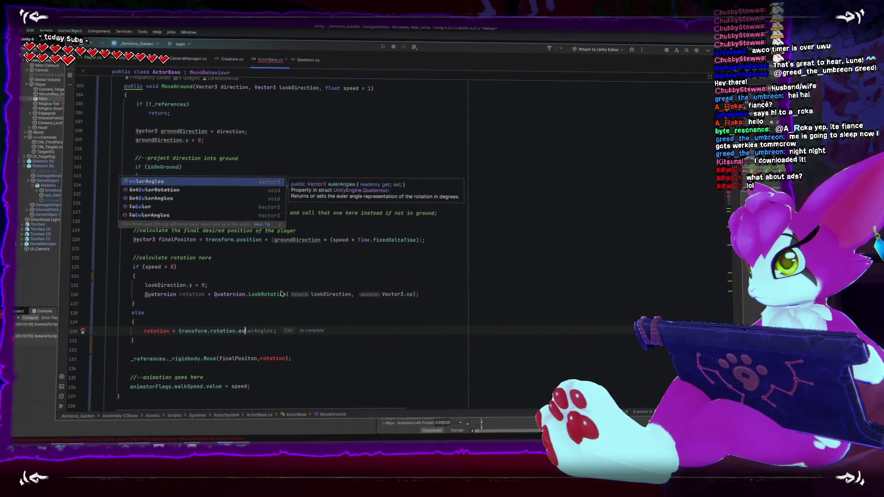
key("BackSpace")
key("BackSpace")
key("BackSpace")
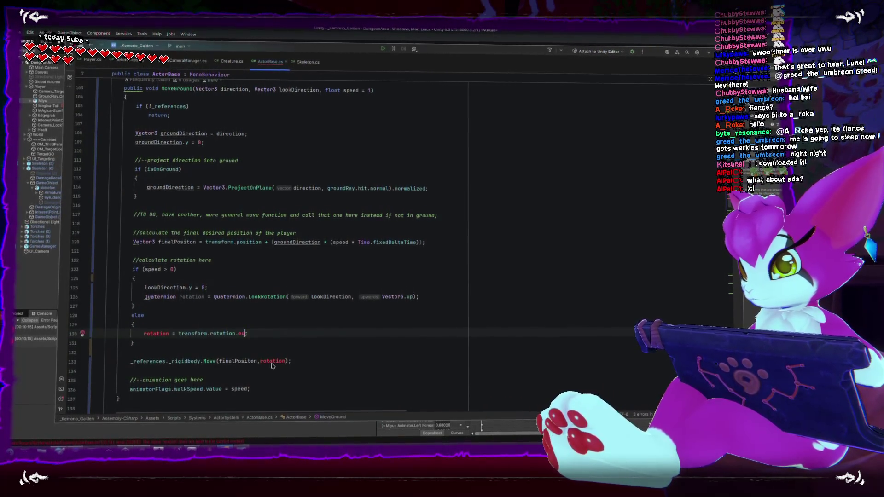
type(";")
- Declare Quaternion rotation once above the rotation comment and remove the duplicate type
left_click_drag(141, 295, 204, 298)
key("ctrl+c")
left_click(251, 252)
key("Return")
key("ctrl+v")
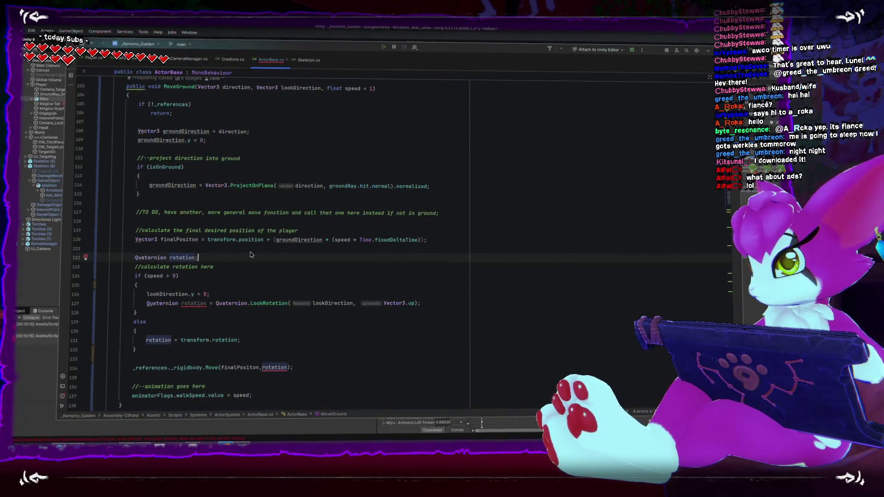
double_click(162, 304)
key("Delete")
key("Down")
key("Down")
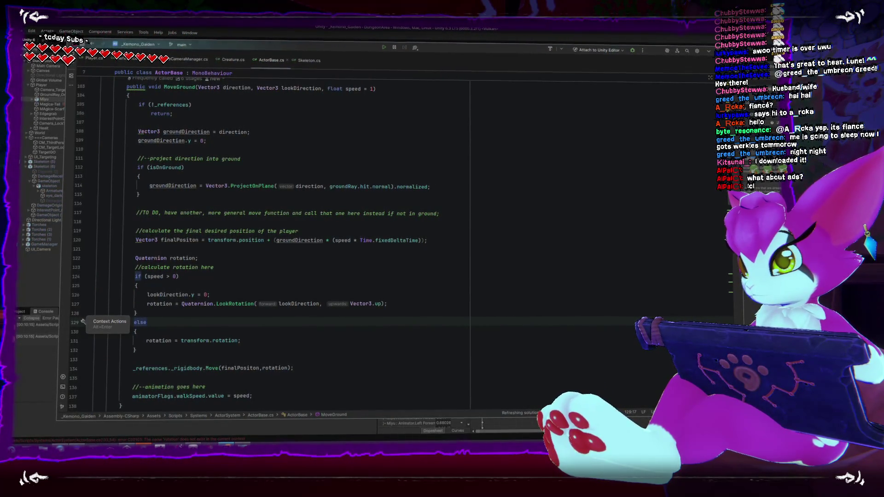
key("alt+Tab")
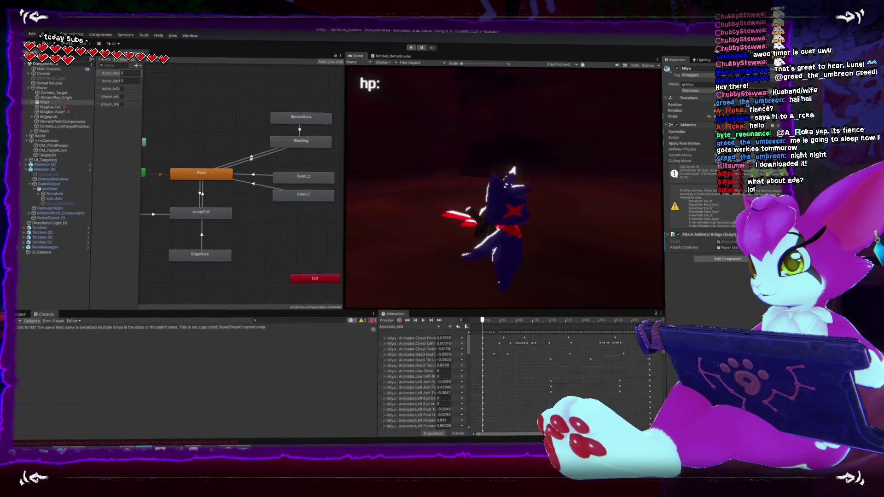
- Play-test walking around the dungeon, toggle the pause menu, then restore the editor layout
left_click(411, 48)
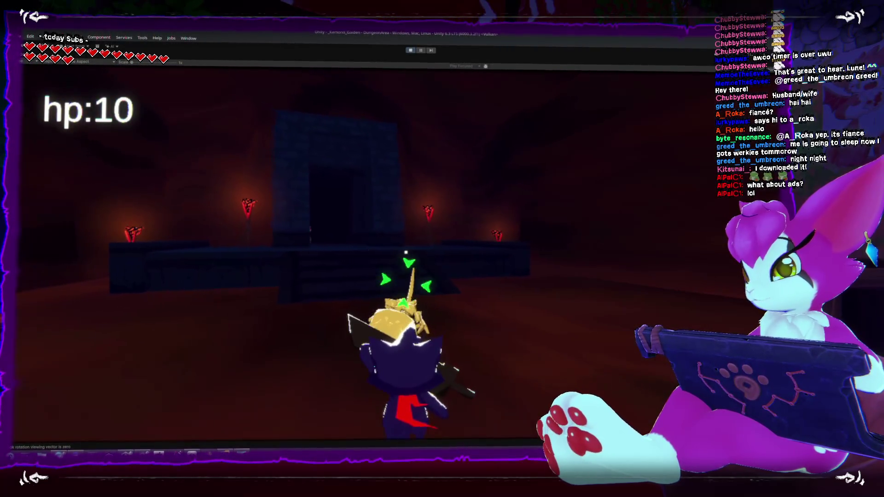
key("Escape")
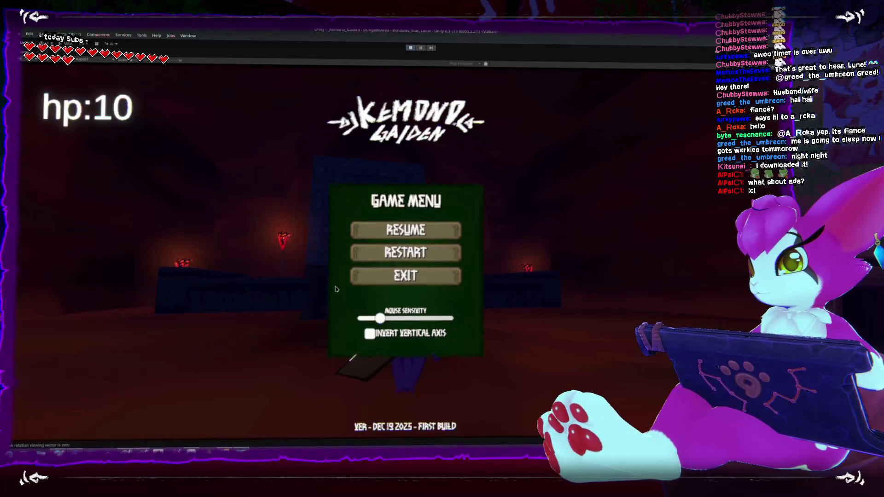
key("Escape")
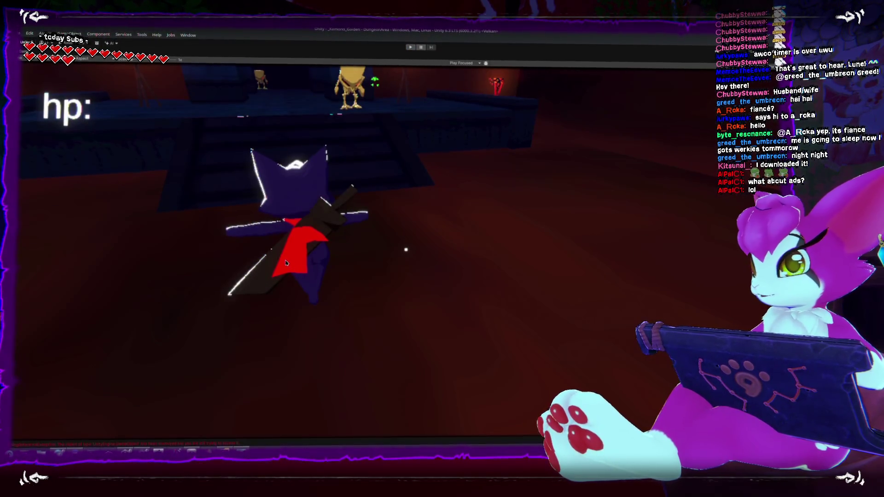
key("shift+space")
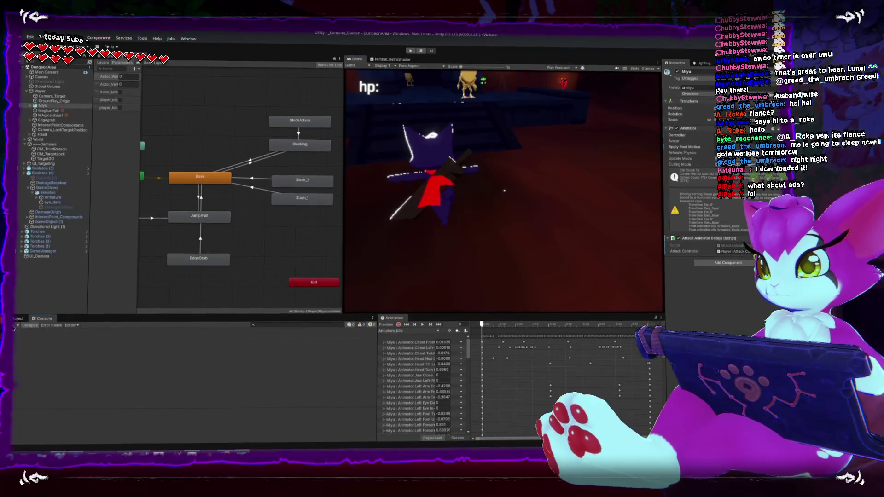
key("alt+Tab")
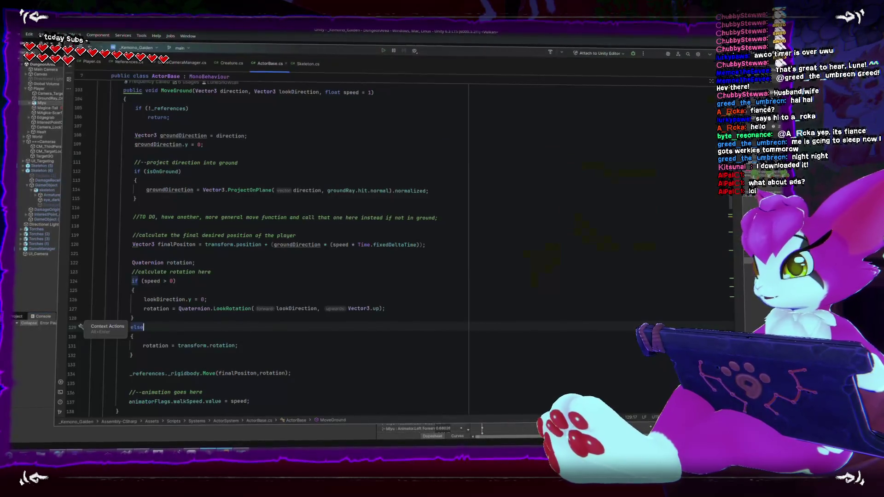
- Delete the blank line and collapsed MoveGroundOld comment block below MoveGround, then review the method
scroll(262, 335, "down", 3)
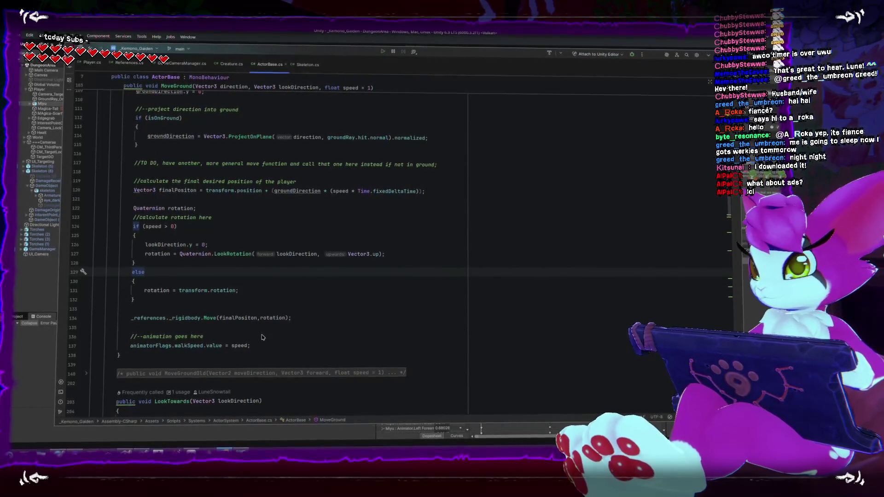
scroll(262, 336, "down", 2)
left_click_drag(121, 311, 138, 328)
key("Delete")
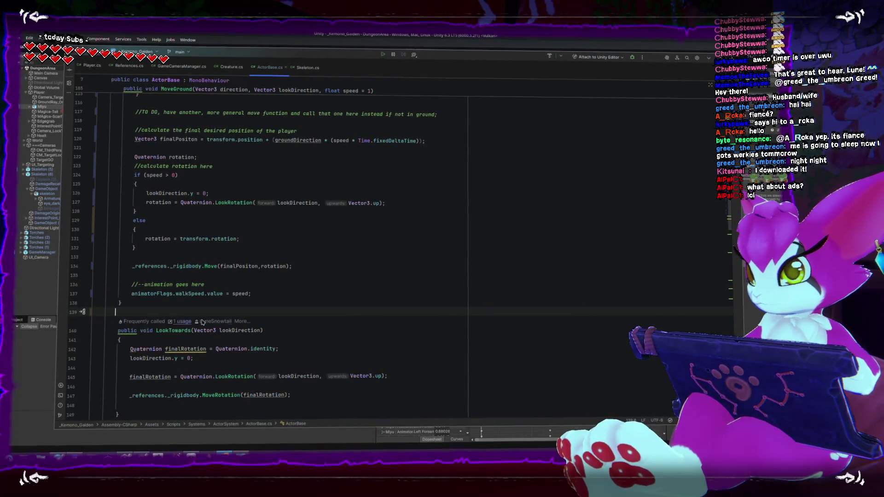
left_click(290, 324)
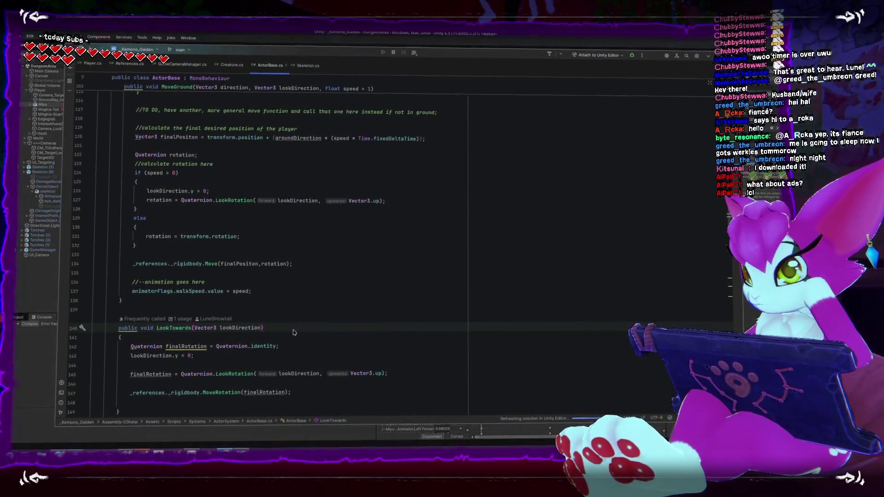
scroll(318, 338, "up", 1)
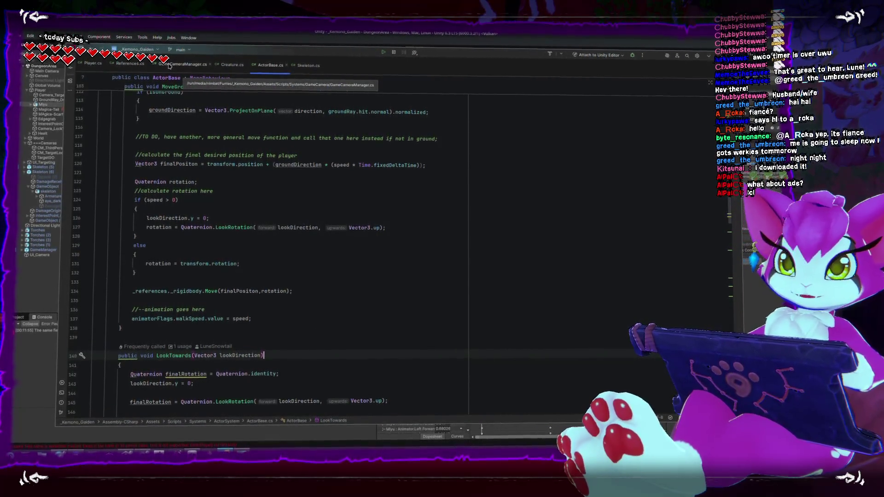
scroll(249, 189, "up", 3)
scroll(273, 212, "up", 1)
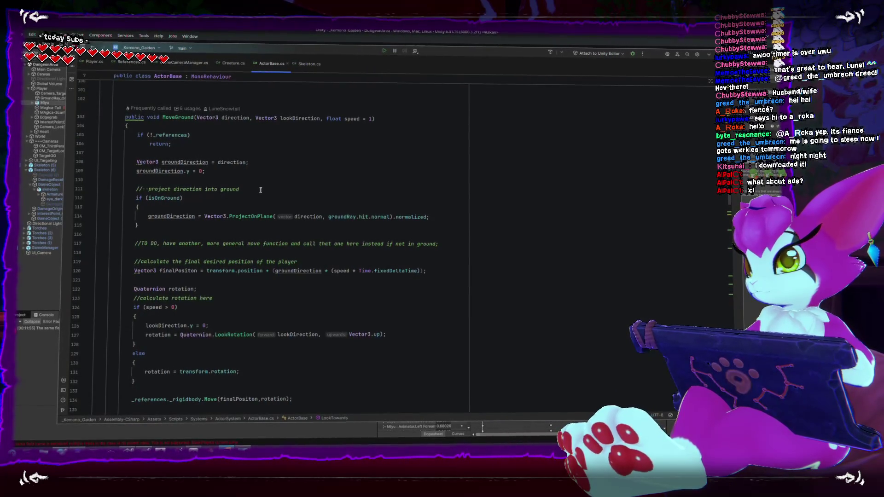
scroll(243, 186, "down", 5)
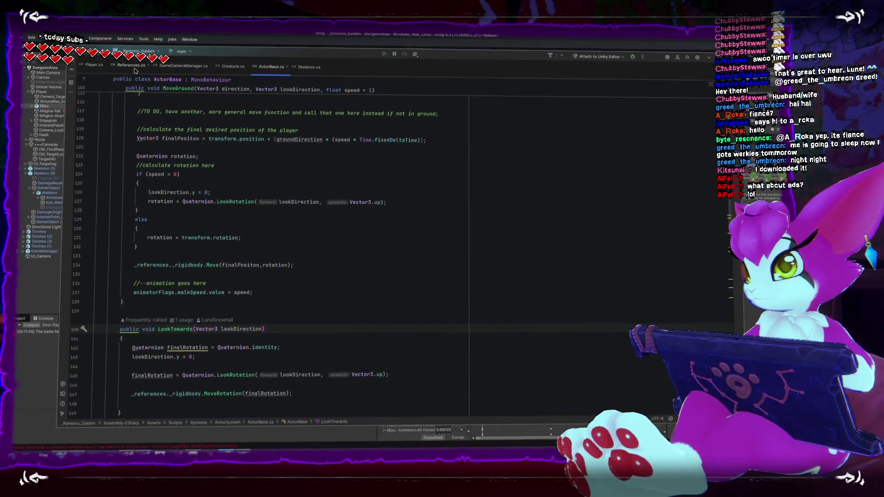
- Above the Base case of the playerState switch, comment that the player is free to move in any direction
left_click(94, 64)
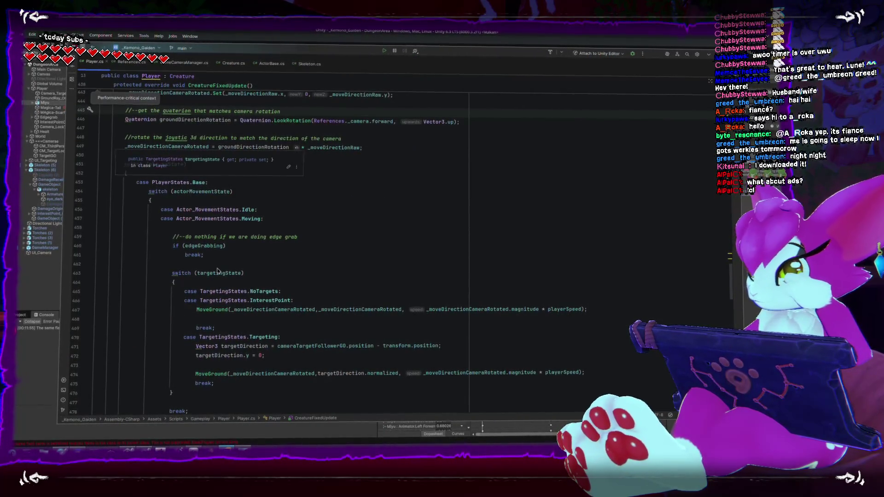
scroll(218, 270, "down", 2)
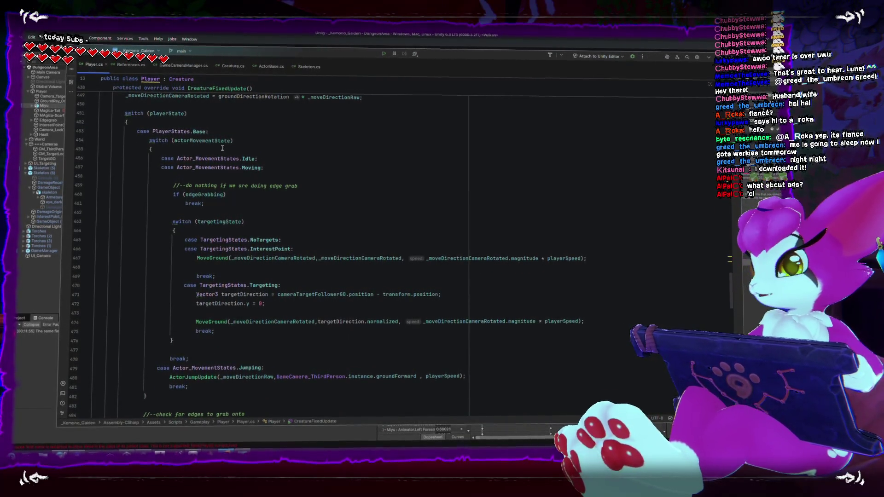
mouse_move(147, 134)
left_mouse_down()
mouse_move(174, 222)
mouse_move(276, 221)
left_mouse_up()
left_click(233, 134)
key("Up")
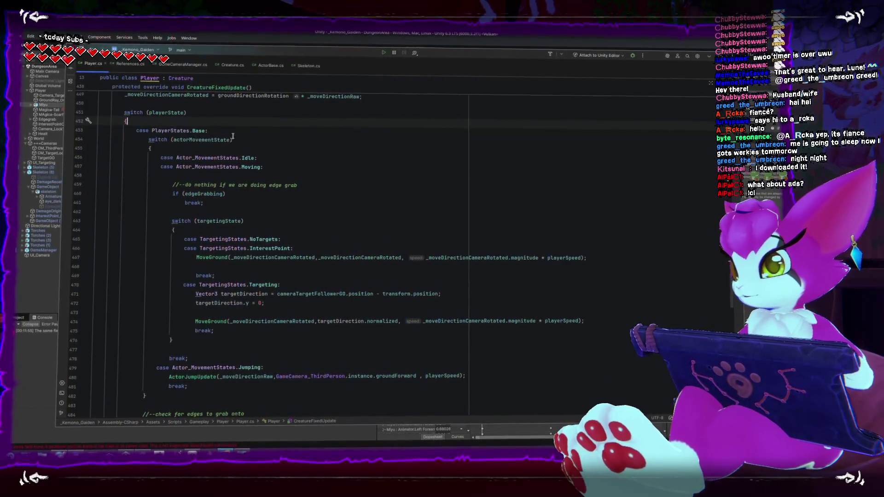
key("Return")
type("//Base movement is when nothing")
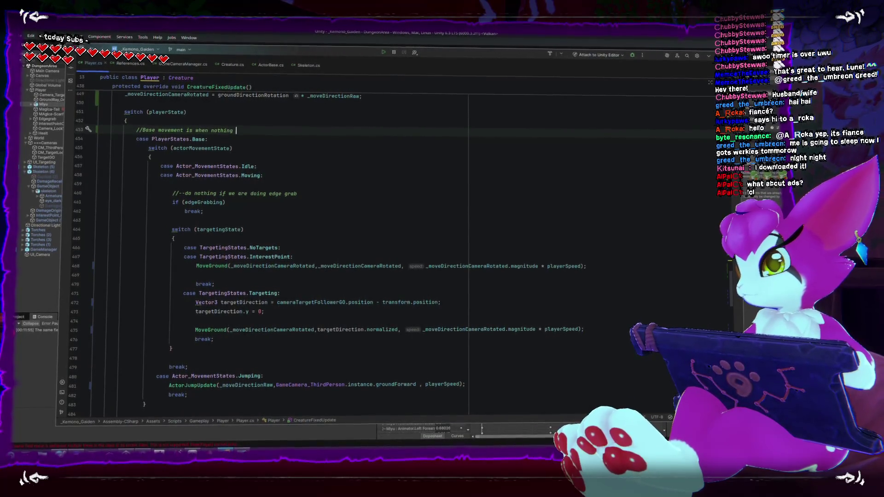
type("special is happ")
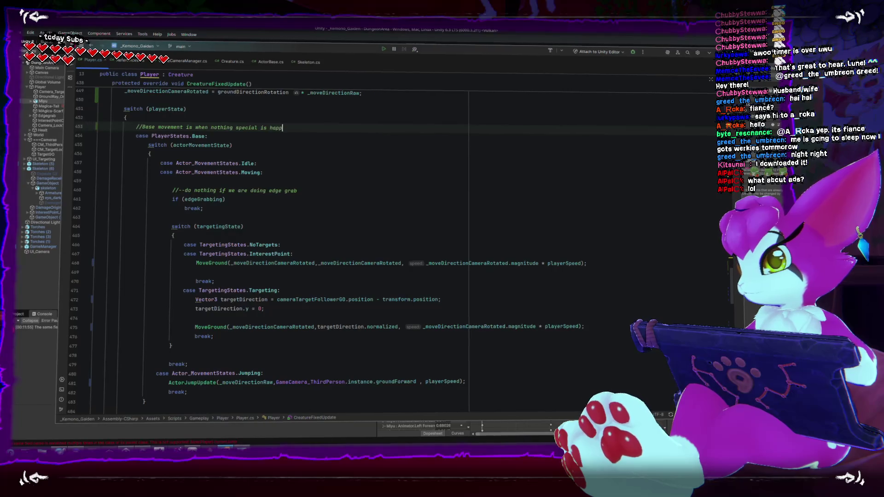
type("ening, player is")
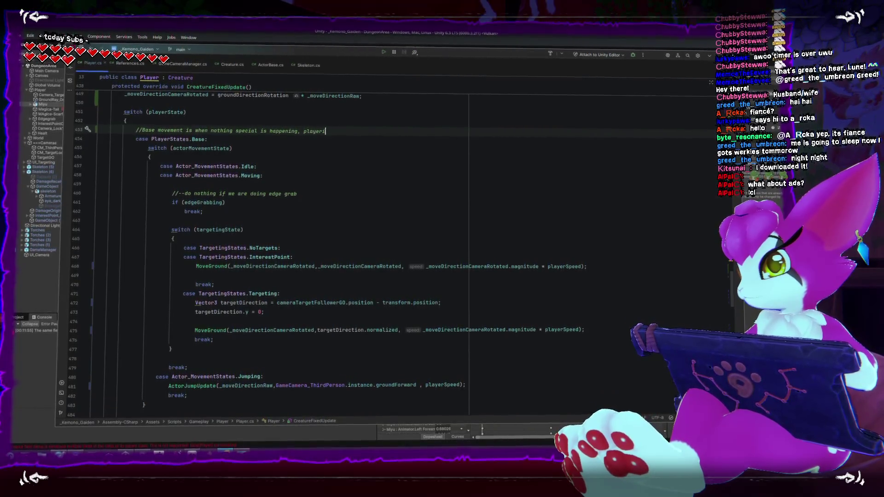
type(" free to move in any direction")
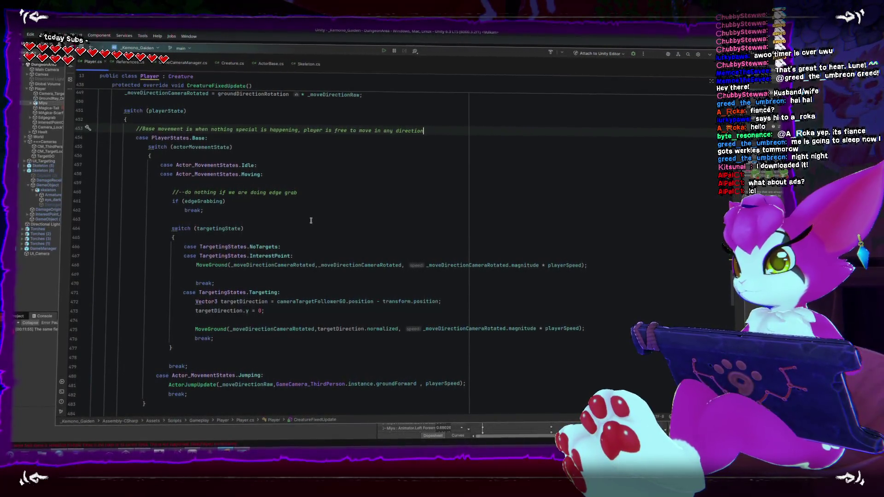
scroll(149, 120, "down", 1)
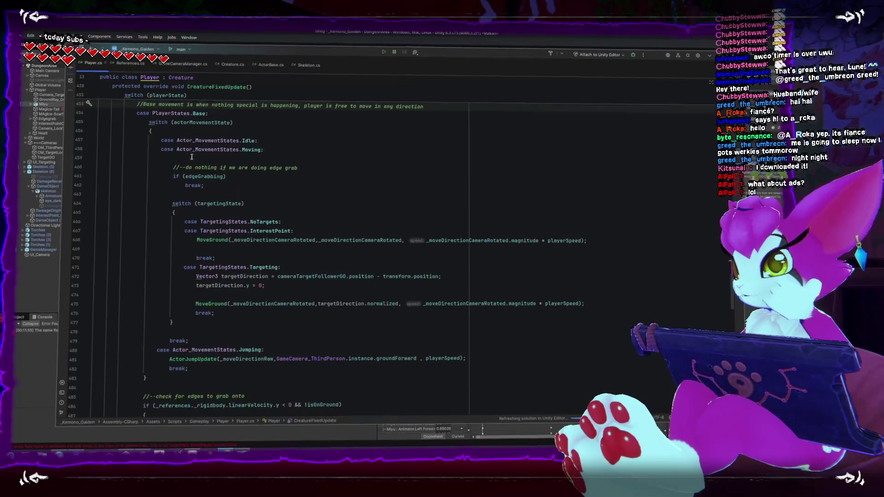
- Review the playerState switch and the Blocking-state MoveGround calls that pass _moveDirectionRaw
scroll(149, 122, "up", 1)
left_click_drag(136, 137, 269, 404)
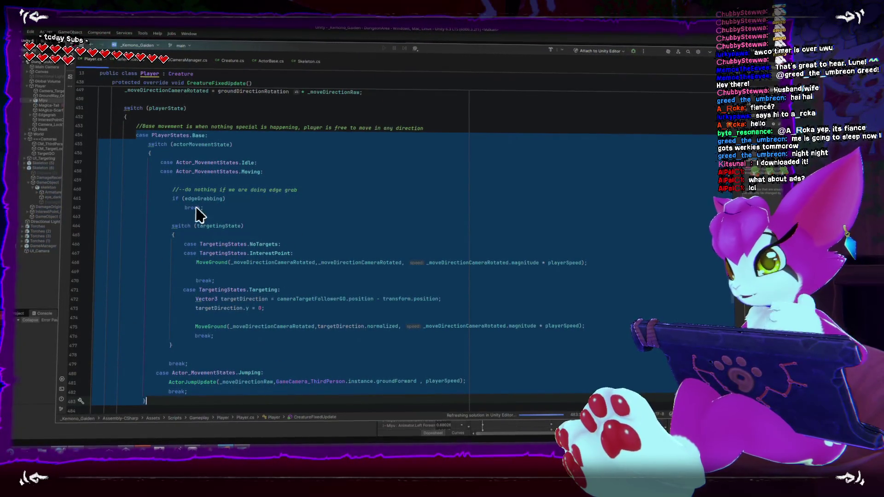
scroll(217, 209, "down", 5)
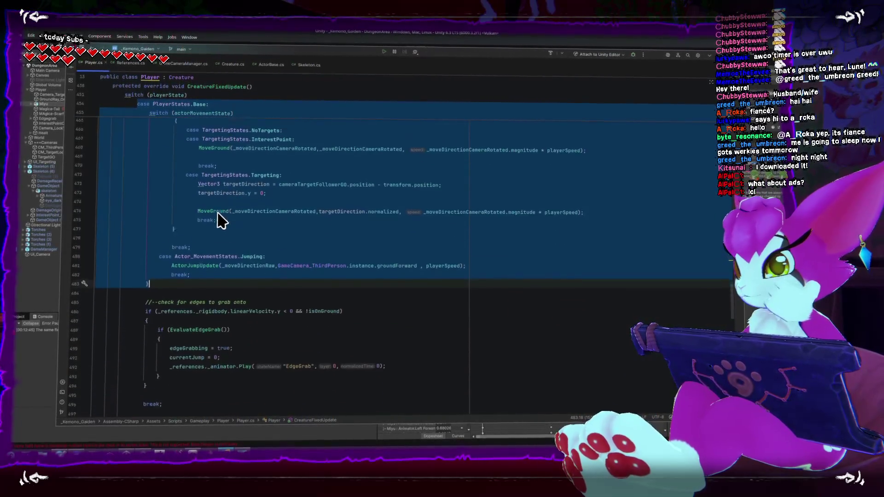
scroll(217, 214, "down", 2)
left_click_drag(167, 342, 138, 254)
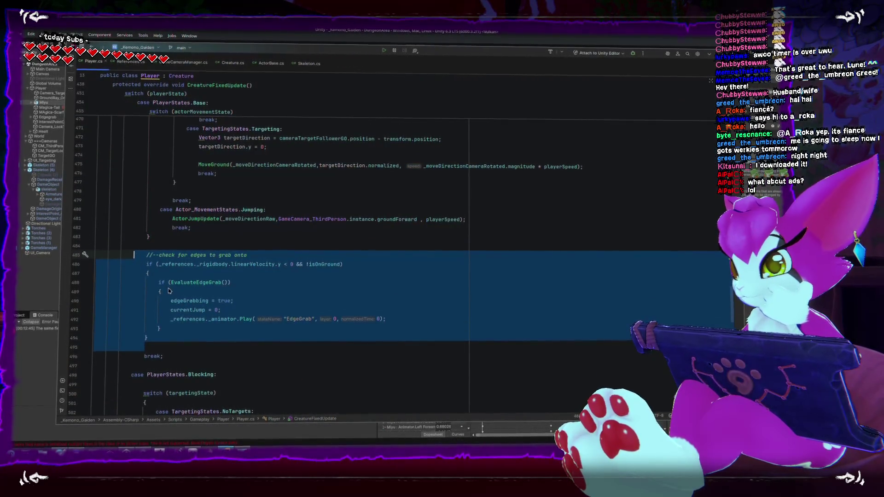
scroll(198, 276, "down", 3)
left_click(198, 312)
scroll(197, 312, "down", 5)
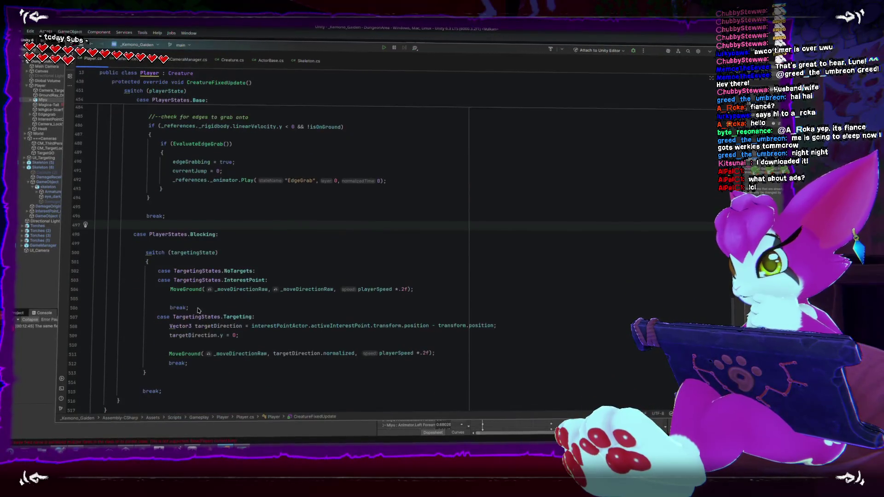
scroll(197, 312, "up", 5)
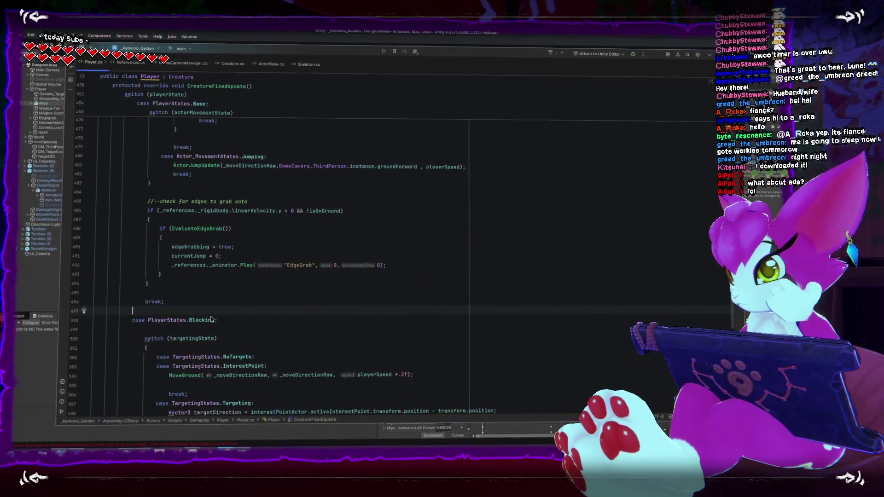
scroll(184, 331, "down", 3)
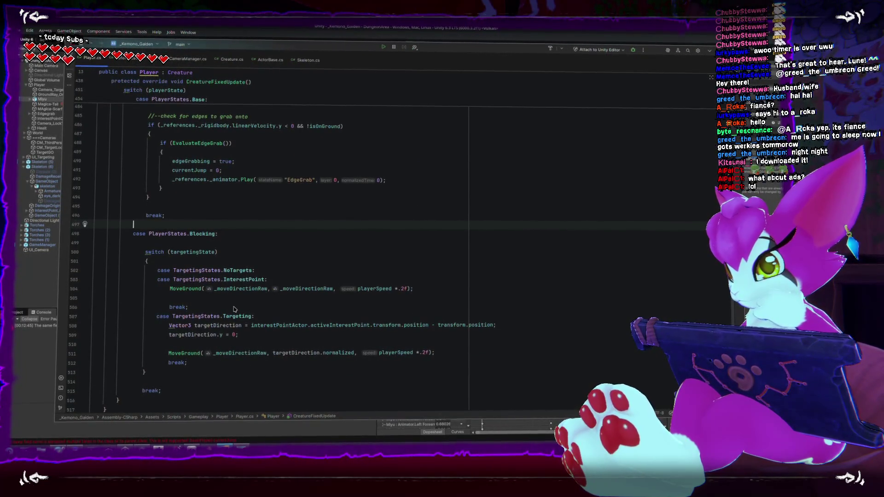
left_click(267, 288)
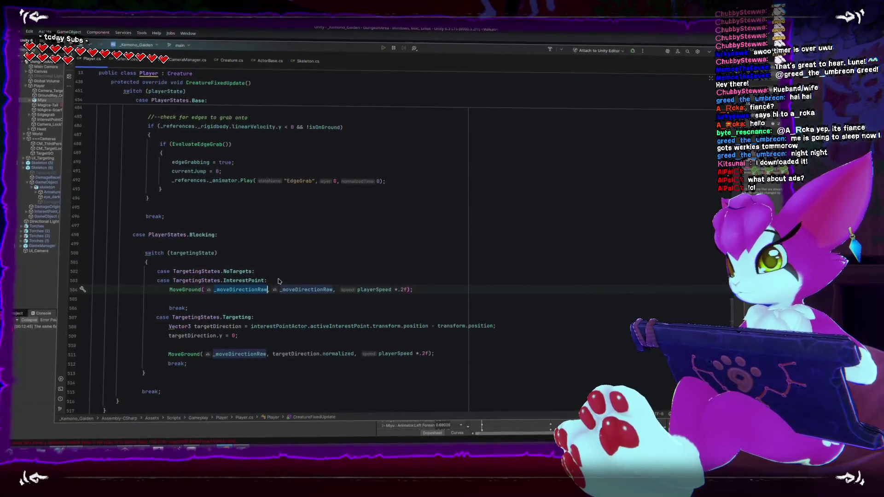
scroll(278, 280, "up", 1)
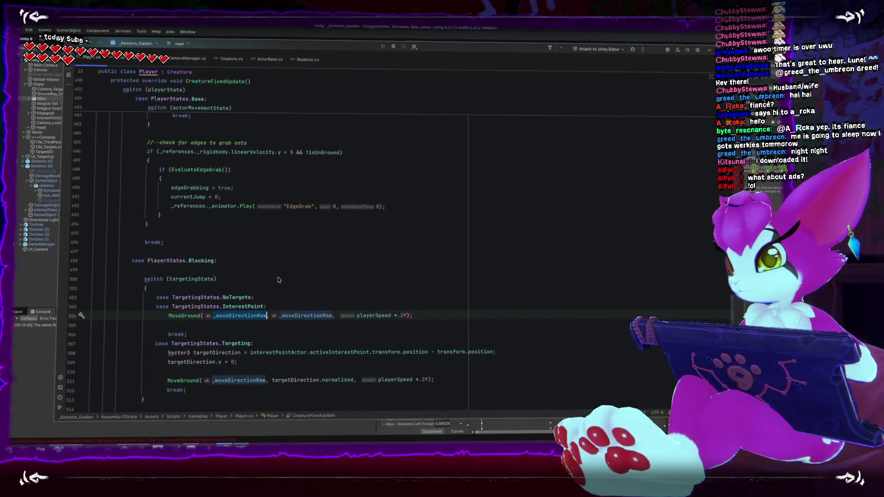
scroll(272, 272, "up", 4)
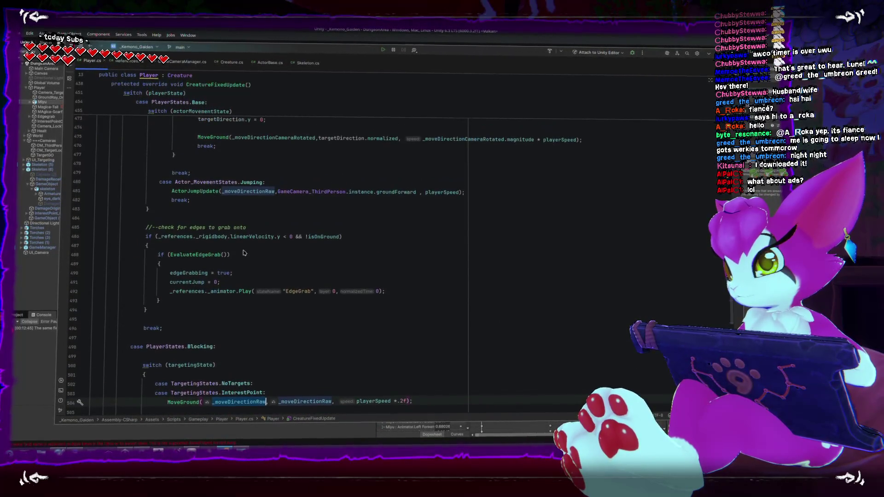
scroll(240, 198, "up", 6)
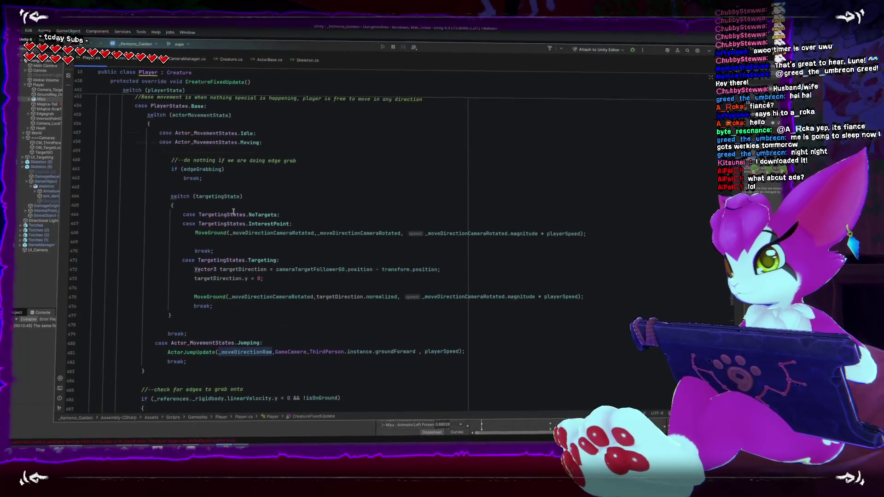
- Replace _moveDirectionRaw with _moveDirectionCameraRotated in both Blocking MoveGround calls (lines 504, 511)
double_click(254, 233)
key("ctrl+c")
scroll(253, 240, "down", 12)
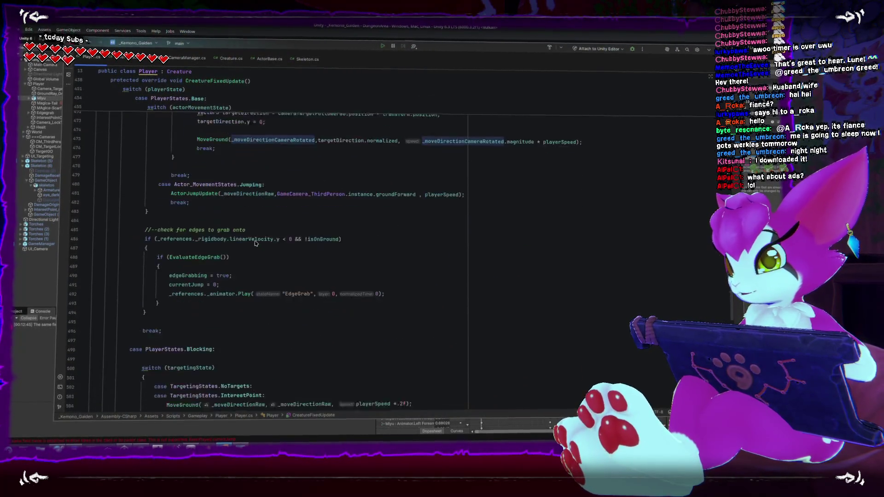
left_click(239, 251)
double_click(239, 251)
key("ctrl+v")
double_click(240, 315)
key("ctrl+v")
left_click(313, 359)
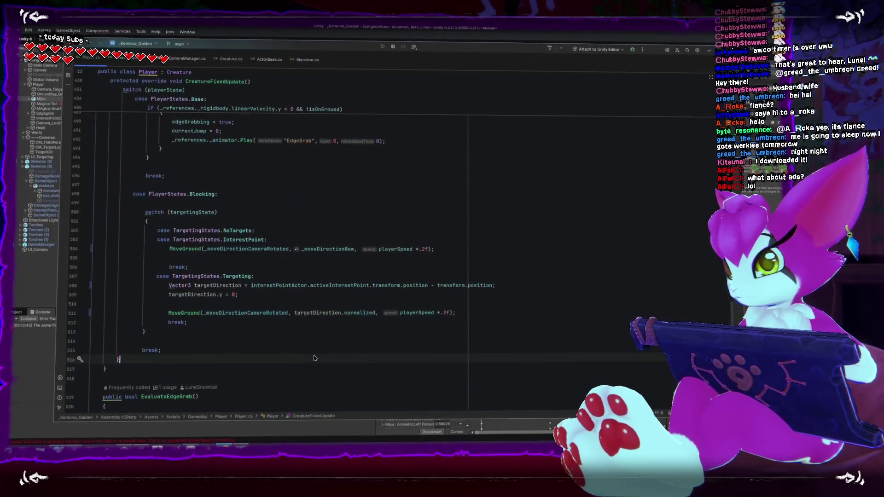
key("alt+Tab")
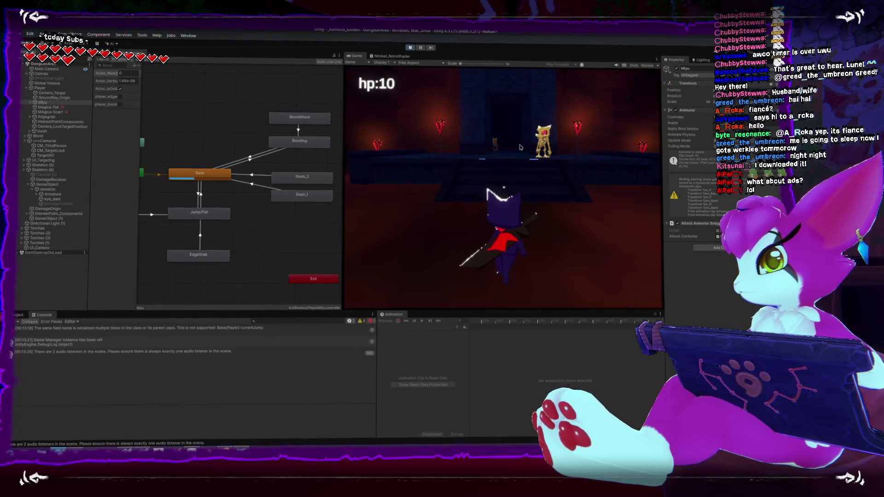
- Test blocking movement by locking on and walking toward the skeleton, then exit play mode
left_click(526, 166)
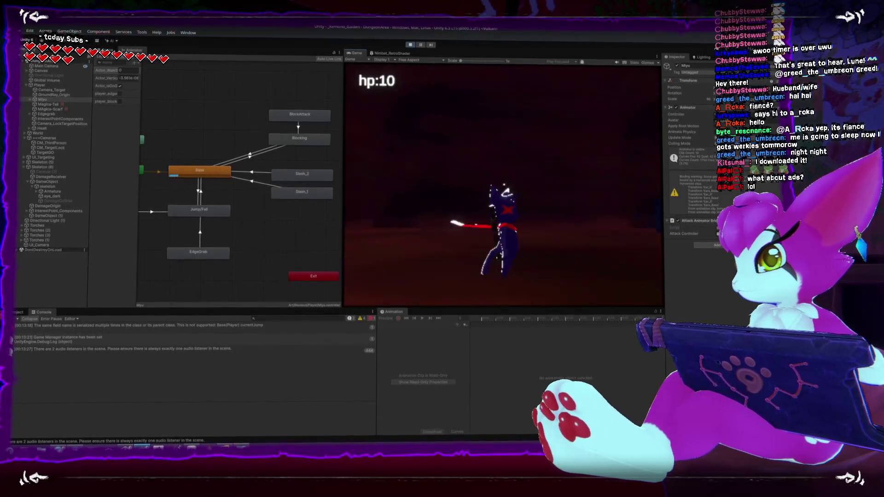
key("w")
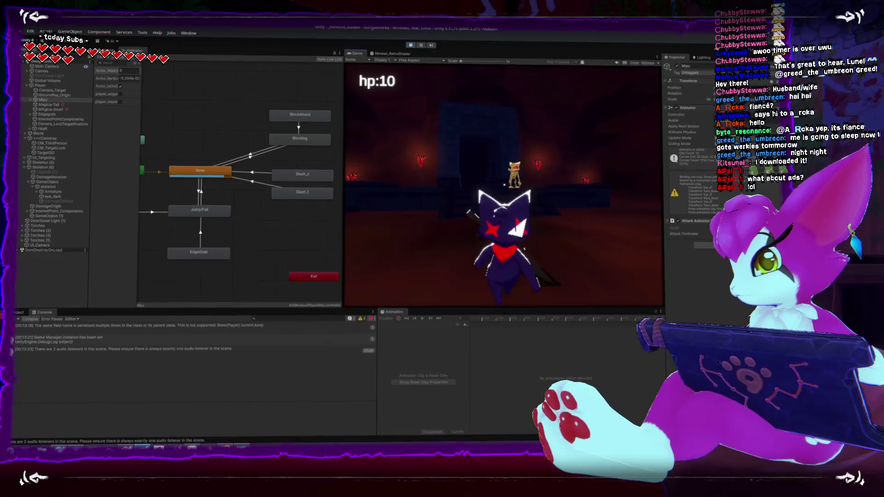
key("Escape")
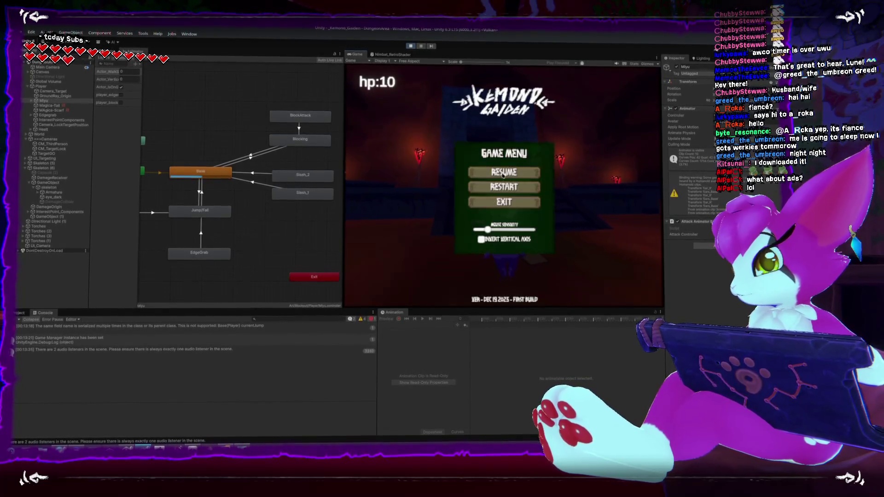
key("Escape")
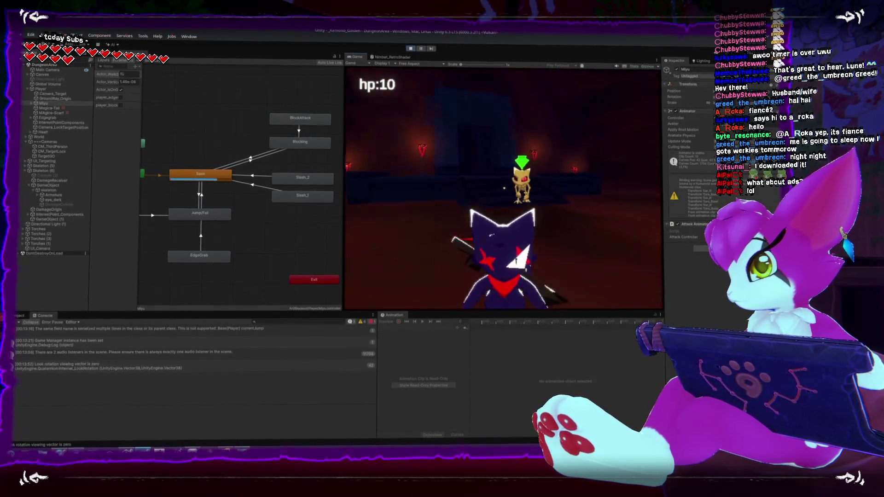
key("Escape")
left_click(504, 205)
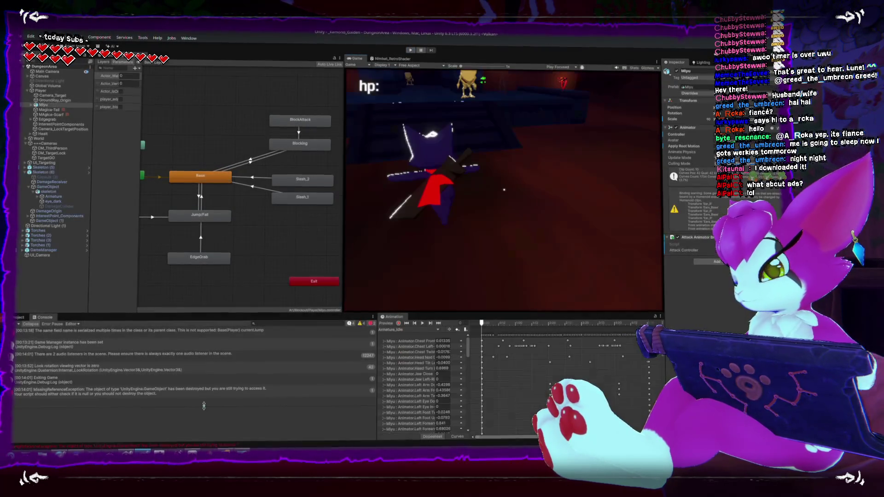
key("alt+Tab")
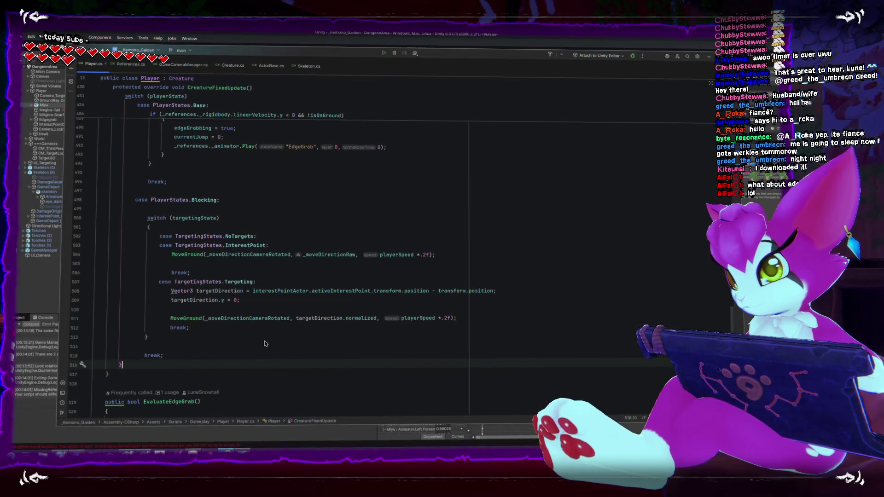
scroll(274, 336, "up", 6)
scroll(280, 328, "up", 7)
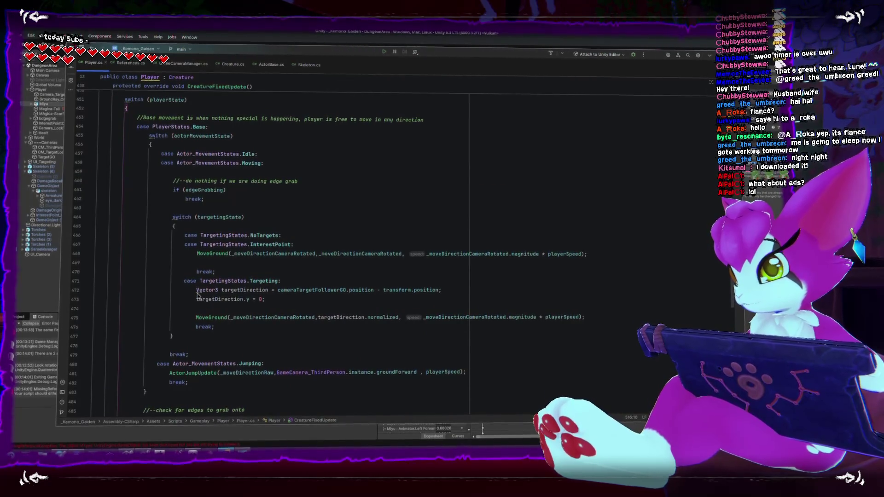
left_click_drag(196, 289, 295, 299)
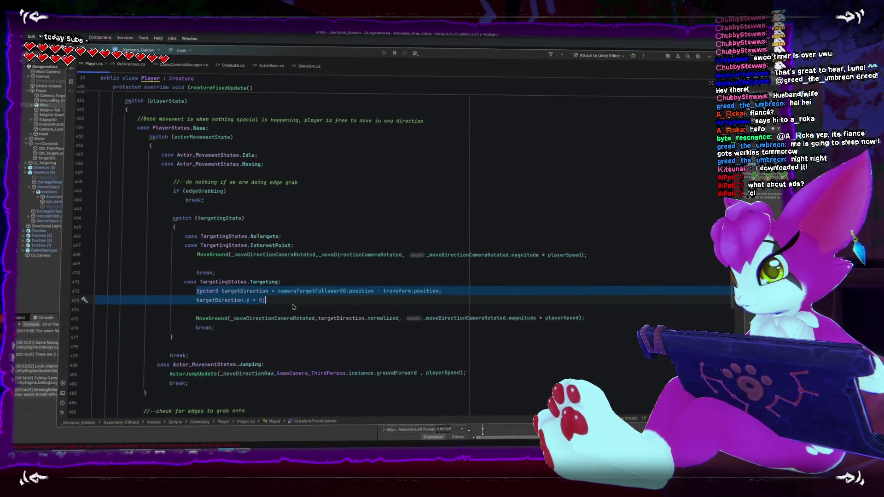
double_click(371, 318)
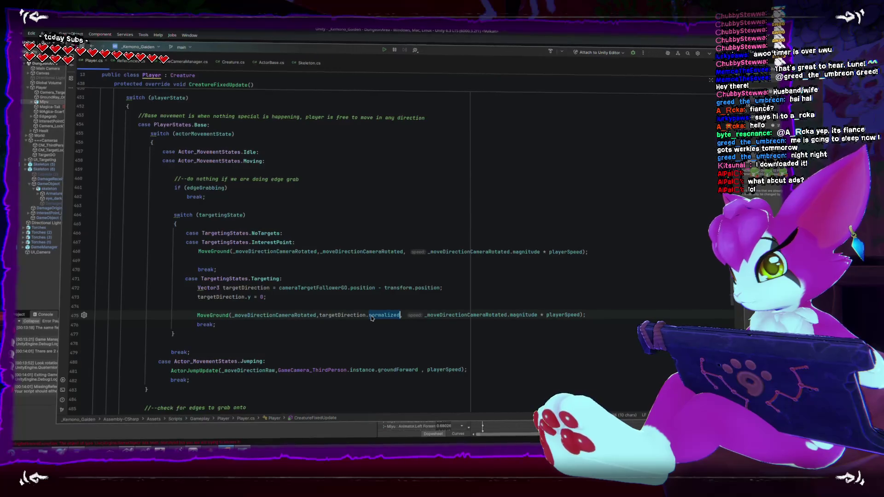
double_click(343, 315)
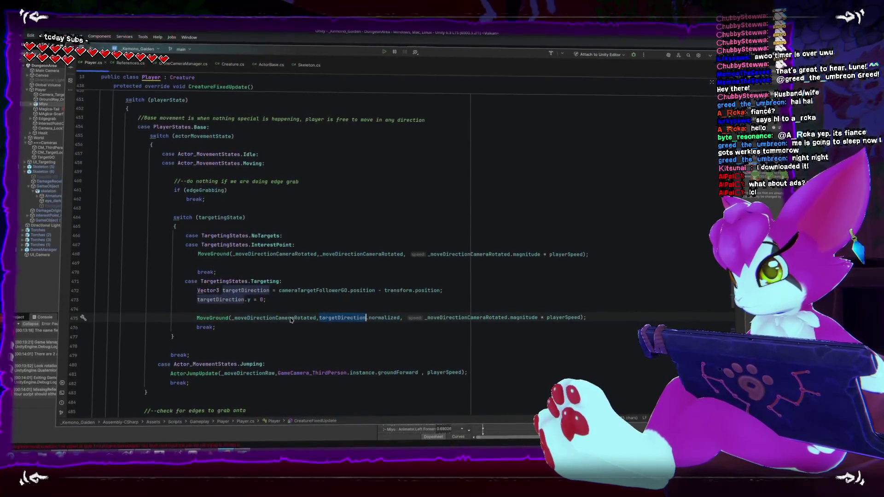
double_click(261, 319)
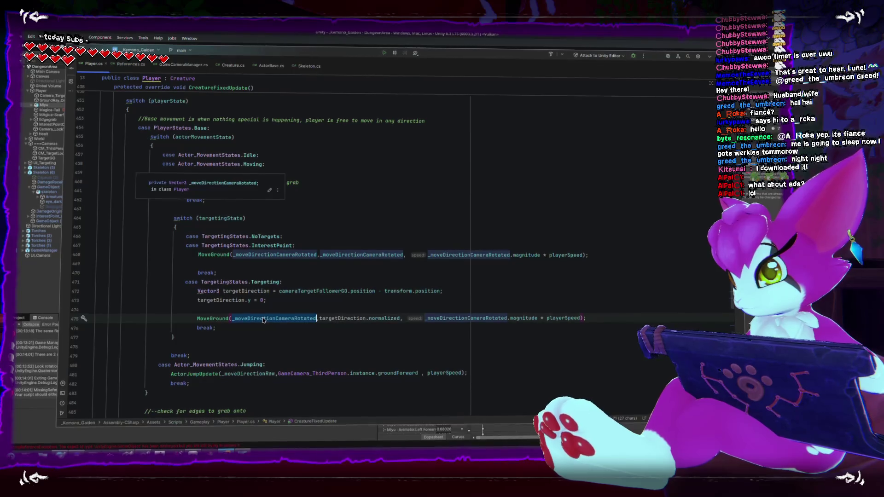
scroll(265, 323, "up", 1)
scroll(266, 326, "up", 3)
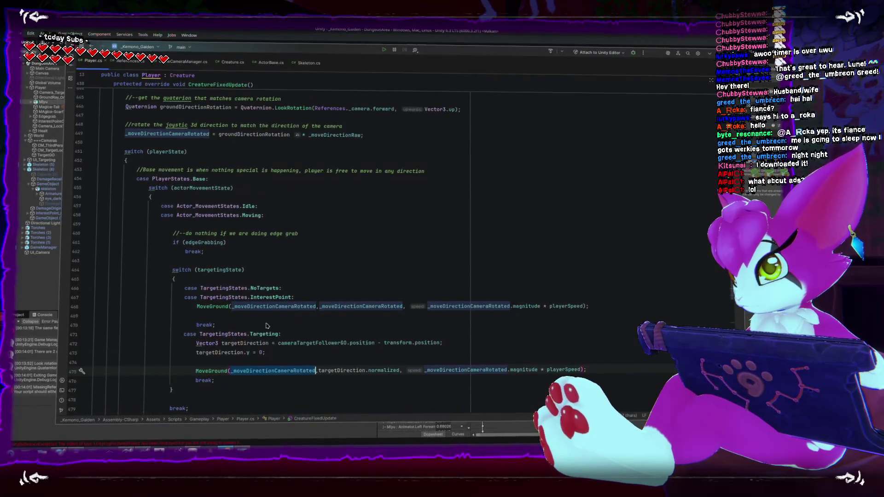
scroll(265, 328, "up", 2)
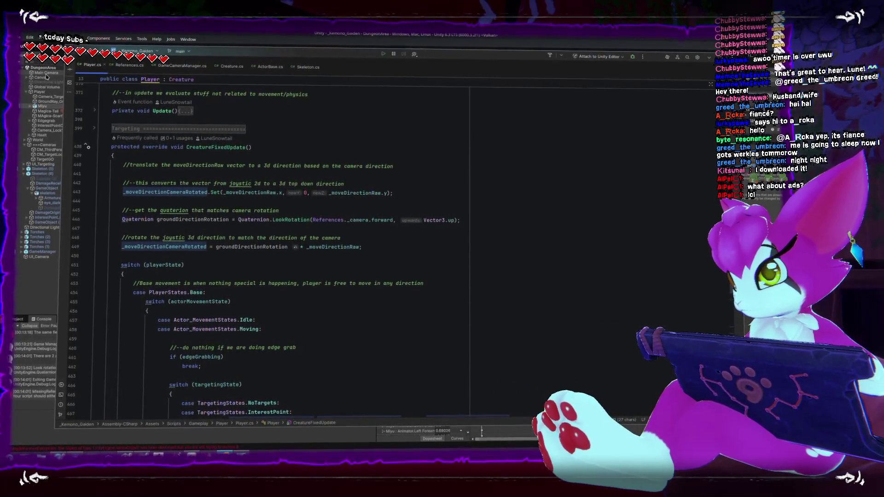
left_click(49, 76)
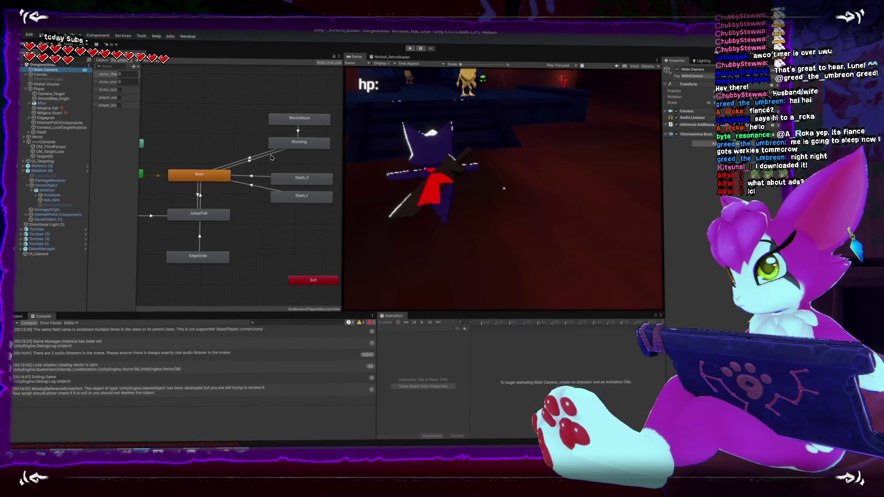
- Frame the Main Camera, set the gizmo to local axes, and select CM_ThirdPerson
key("ctrl+1")
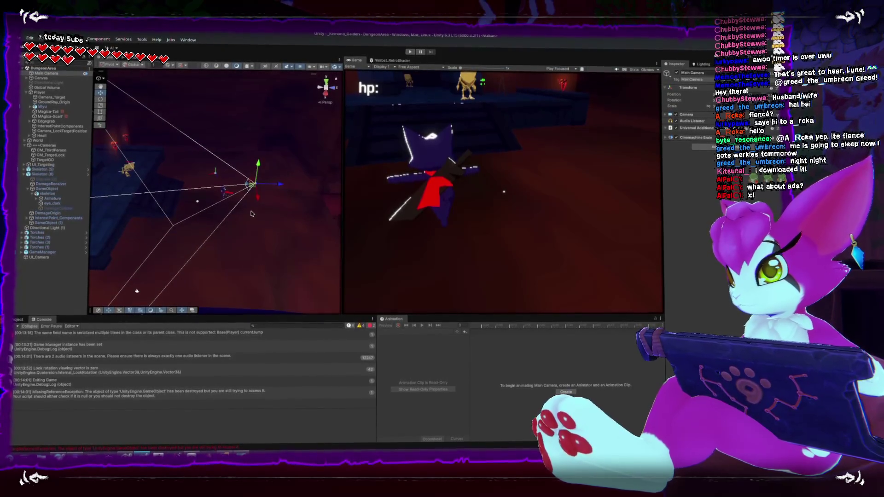
key("x")
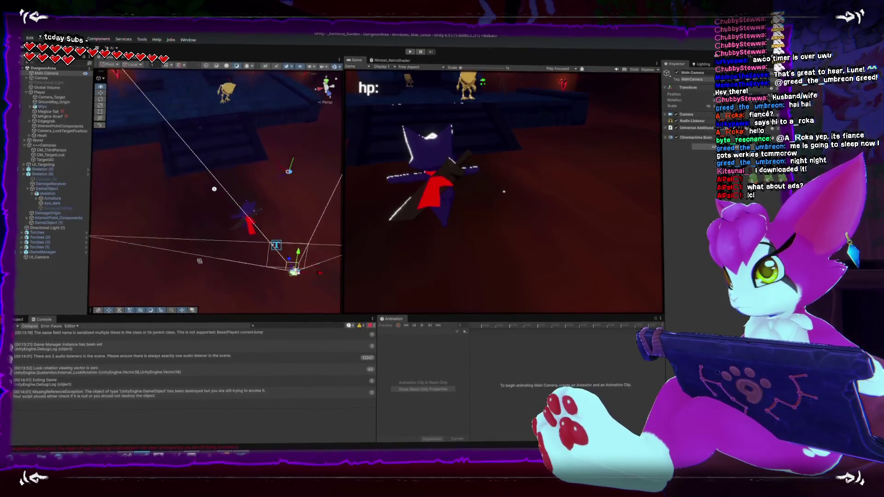
left_click_drag(199, 260, 206, 279)
left_click(290, 172)
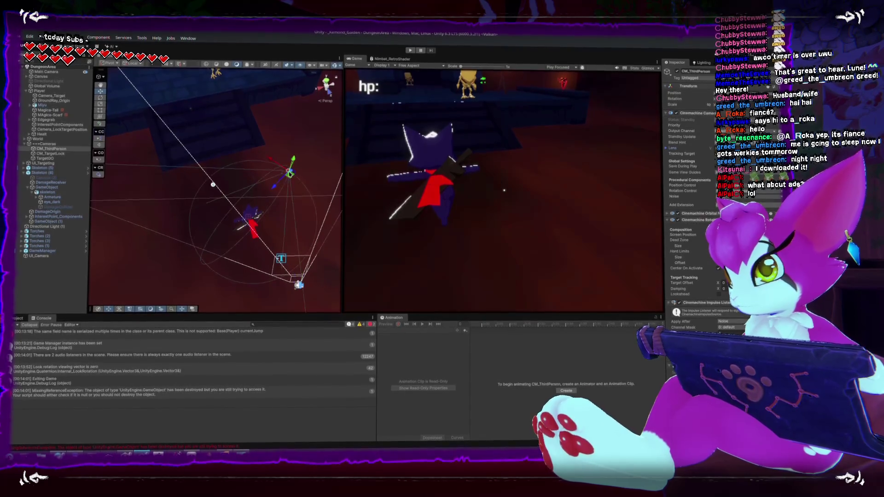
- Orbit the scene to a lower, level view and select the Skeleton (6) enemy
left_click_drag(303, 237, 289, 193)
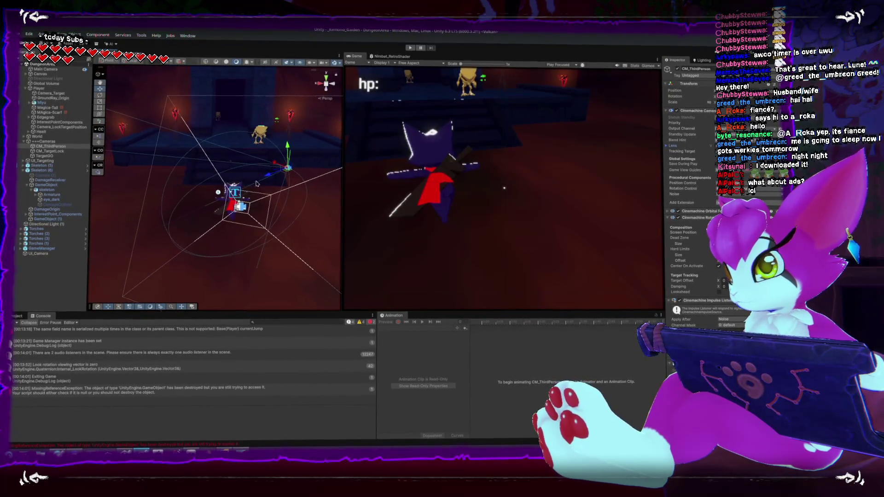
left_click_drag(240, 210, 177, 204)
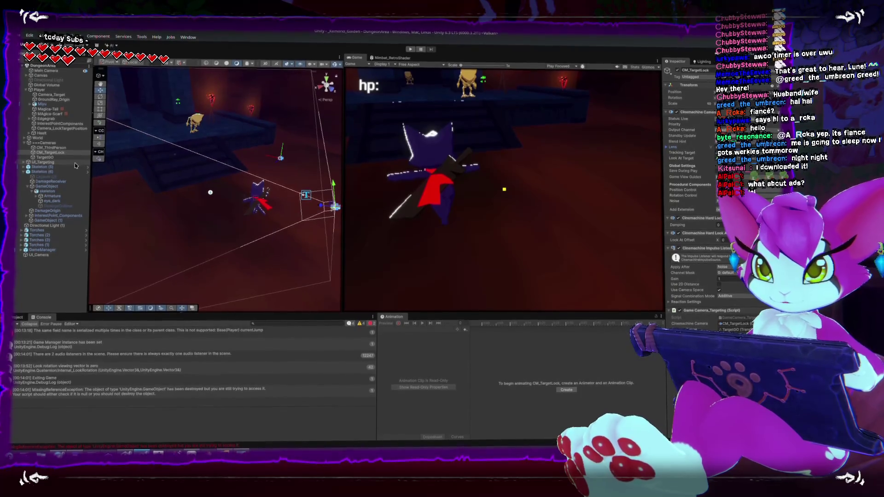
mouse_move(223, 210)
left_mouse_down()
mouse_move(223, 194)
mouse_move(132, 216)
left_mouse_up()
left_click(168, 192)
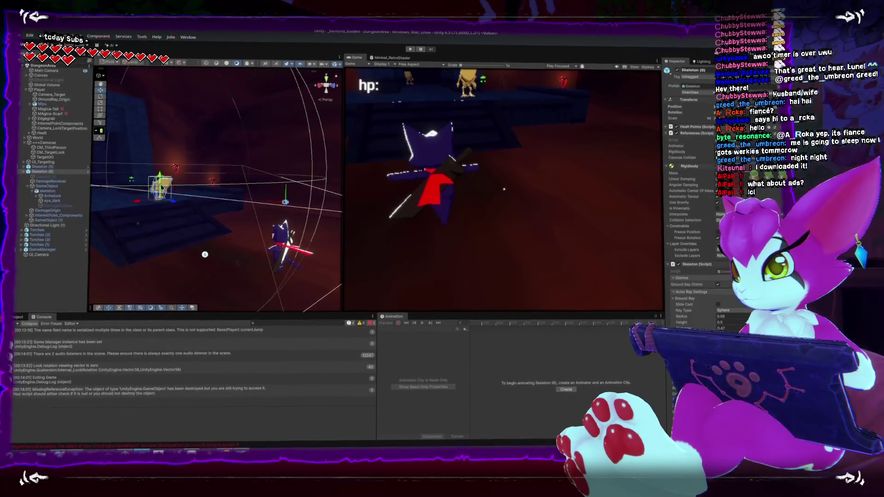
- Frame the skeleton up close and play a preview of its Armature_Walking clip
key("f")
left_click_drag(194, 208, 195, 126)
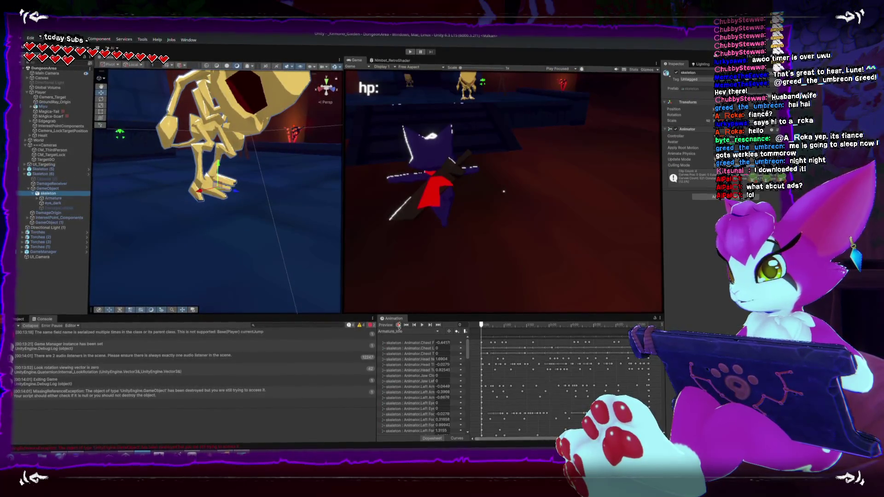
left_click(404, 361)
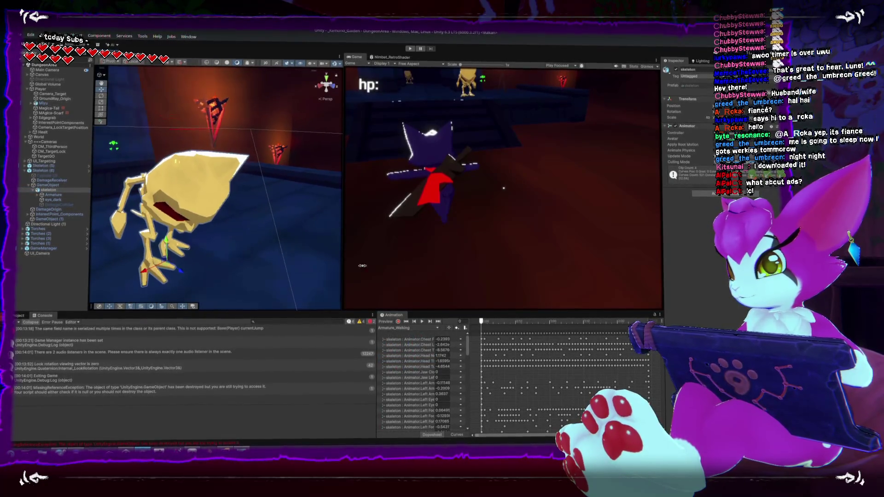
left_click(421, 321)
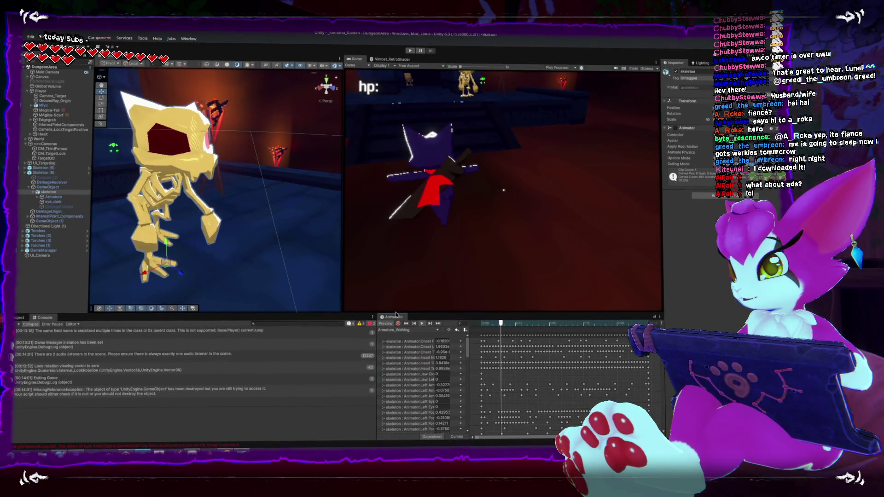
scroll(225, 206, "down", 3)
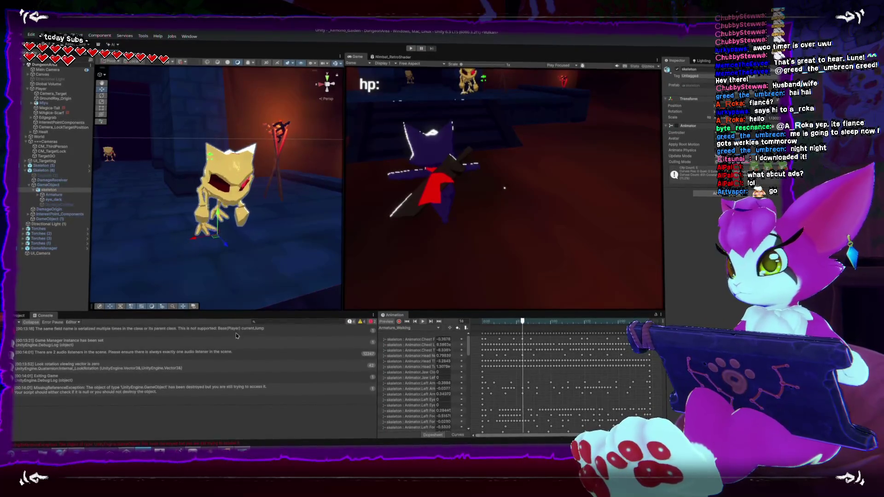
- Inspect the Game Manager log message, clear the console, and frame the Torches object
left_click(298, 341)
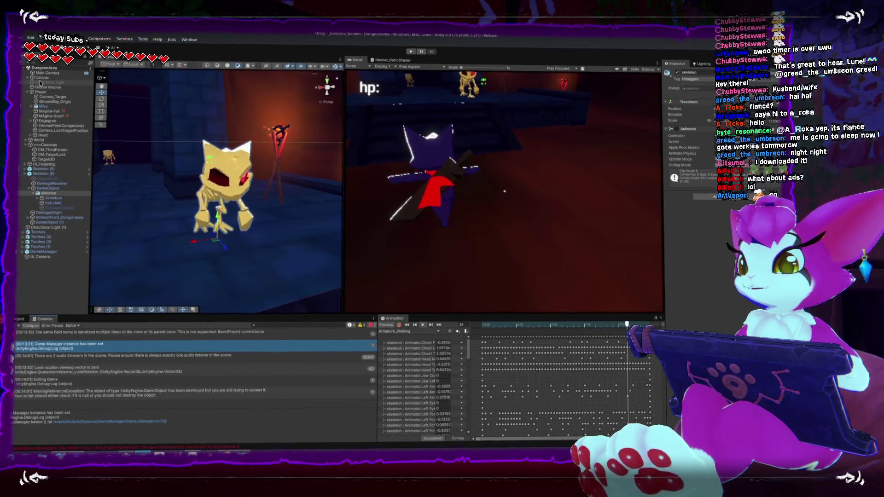
left_click(50, 253)
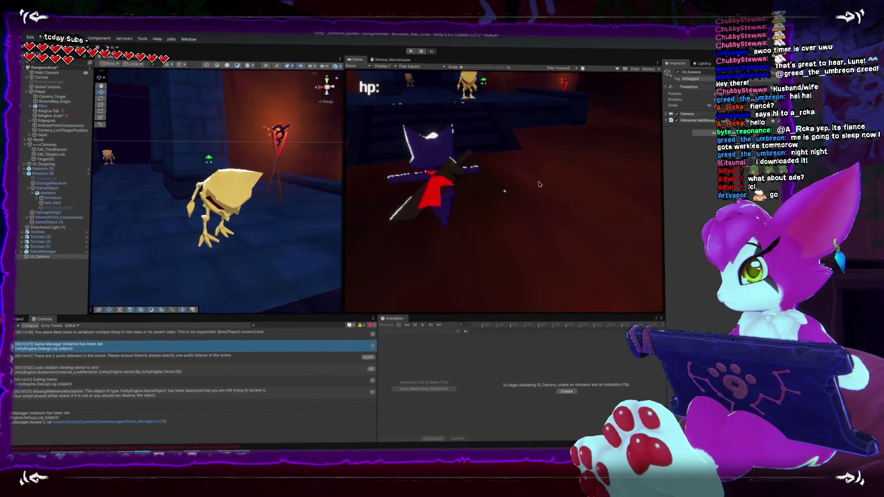
left_click(15, 323)
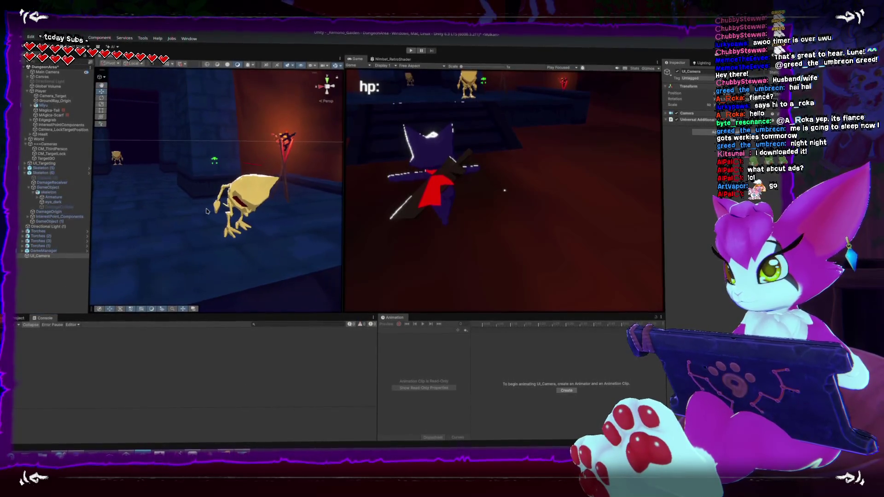
double_click(36, 233)
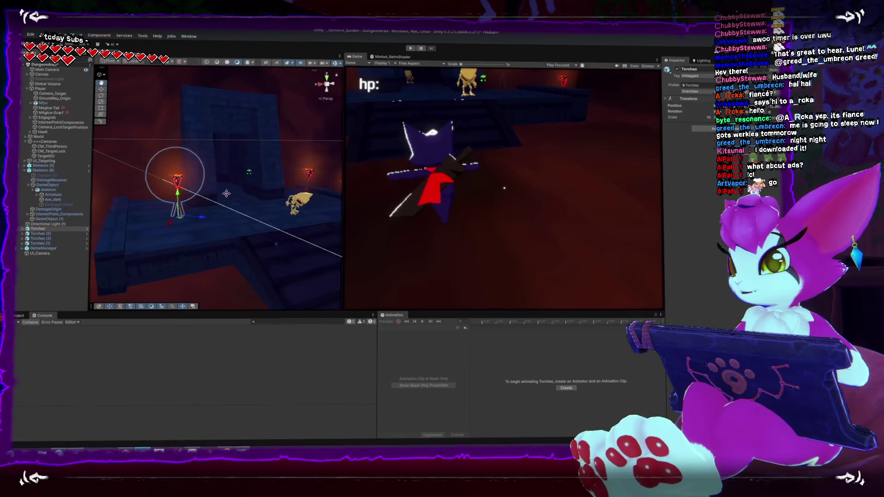
- Frame Skeleton (6) from above, zoomed out, then return to Player.cs in Rider
left_click_drag(281, 205, 251, 210)
left_click(269, 208)
key("f")
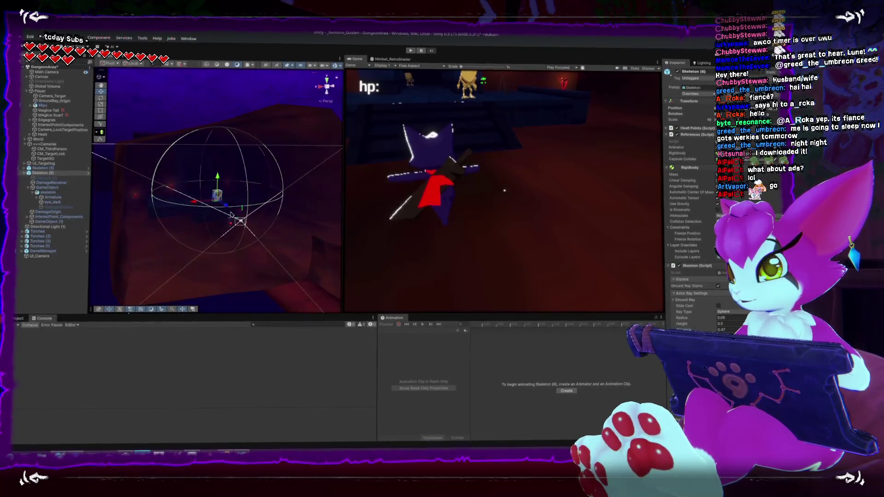
left_click_drag(191, 193, 182, 166)
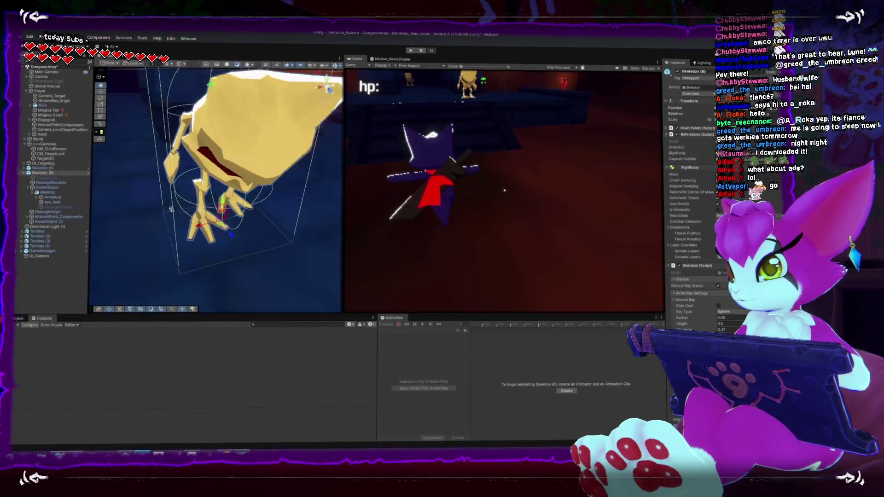
scroll(179, 155, "down", 2)
scroll(175, 155, "down", 1)
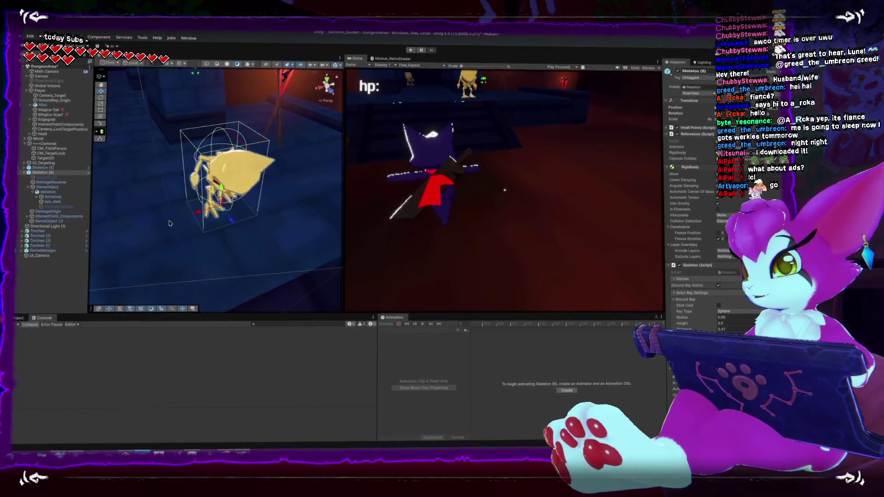
key("alt+Tab")
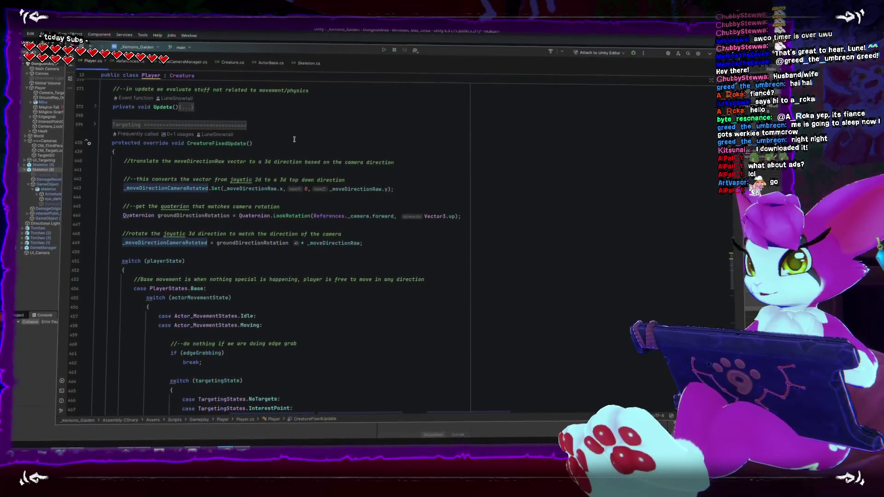
- Review the chase logic in Skeleton.cs, then return to the Unity Editor
left_click(303, 66)
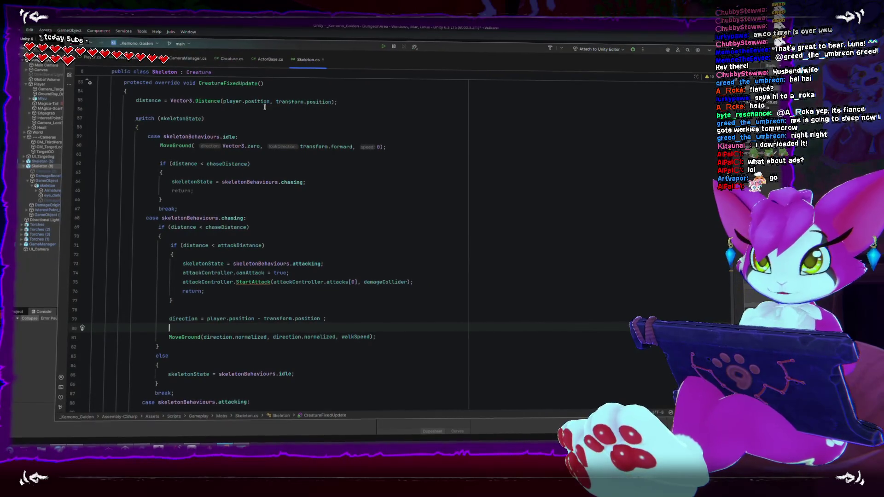
key("alt+Tab")
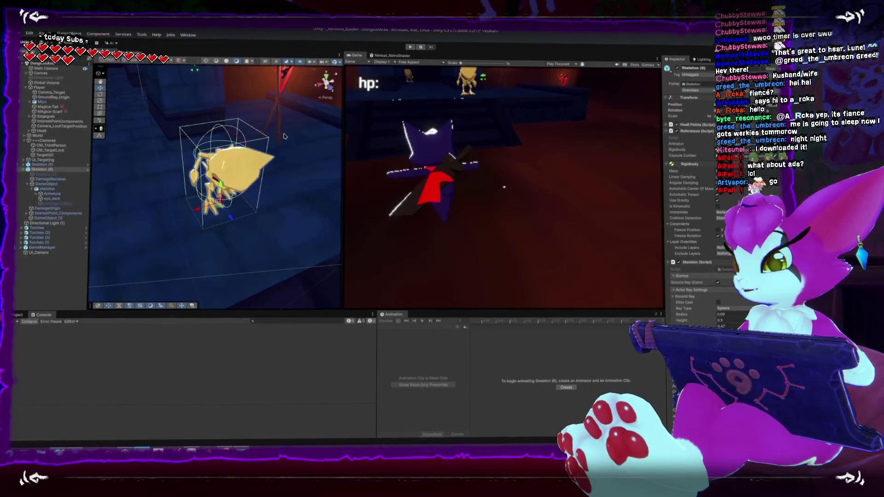
- Orbit the scene around the skeleton and clear its selection
mouse_move(284, 136)
left_mouse_down()
mouse_move(194, 133)
mouse_move(213, 131)
mouse_move(212, 156)
left_mouse_up()
scroll(213, 132, "down", 5)
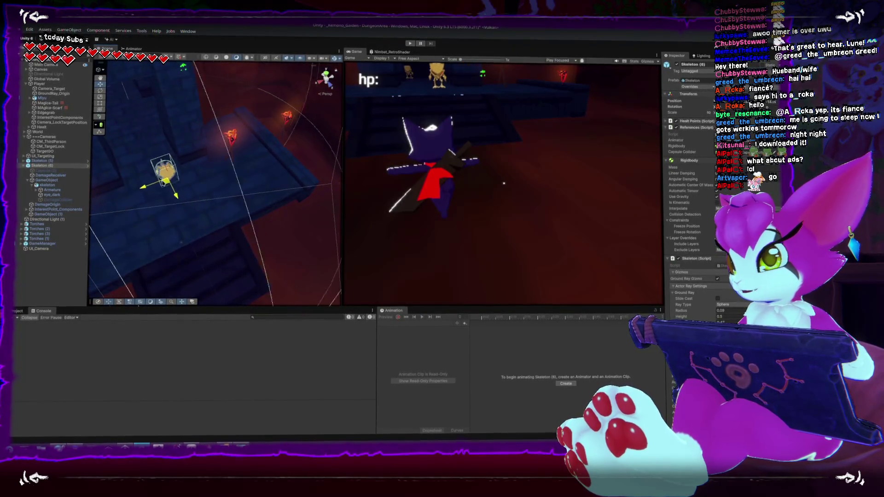
mouse_move(156, 167)
left_mouse_down()
mouse_move(268, 173)
mouse_move(182, 162)
left_mouse_up()
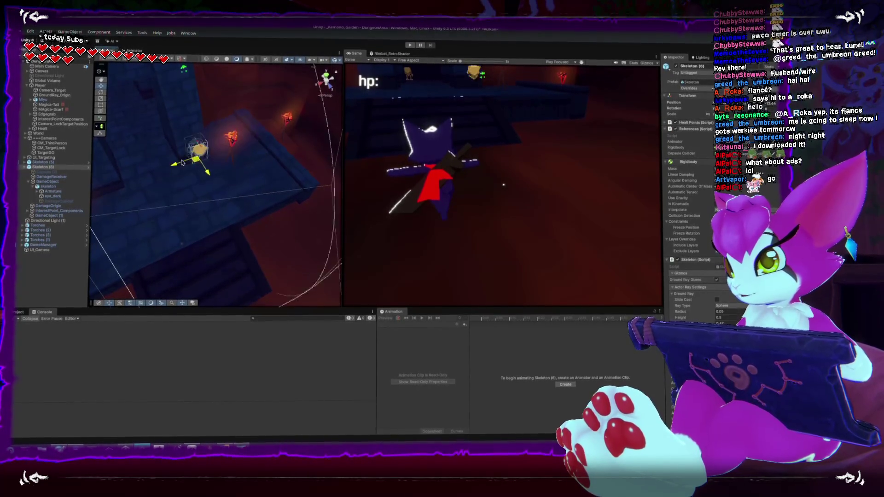
- Play the game in a maximized Game view, run the player toward the stairs, and open the pause menu
double_click(356, 54)
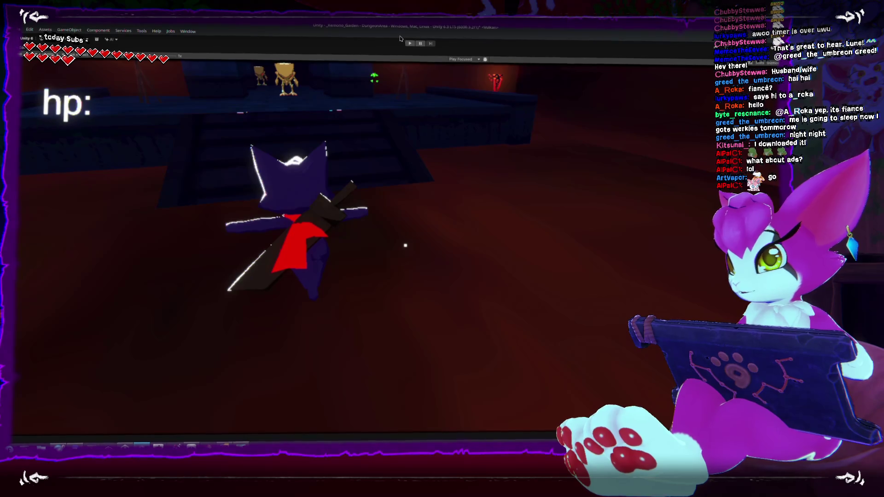
left_click(409, 43)
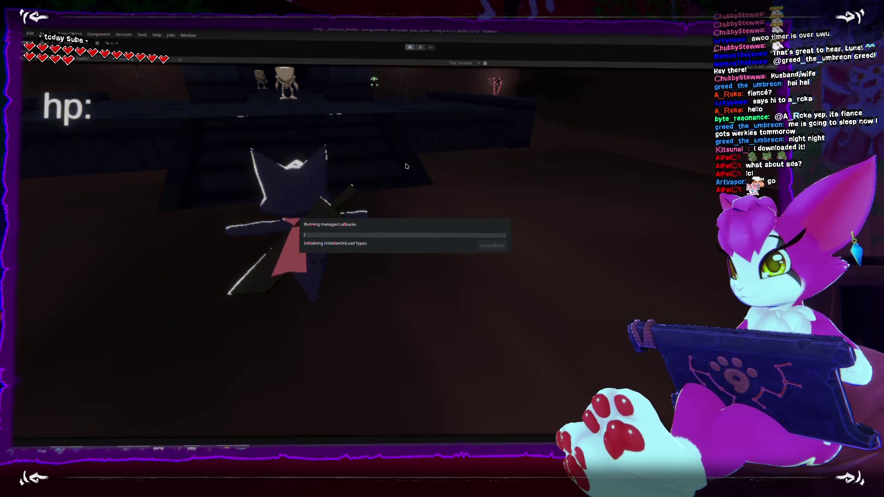
left_click(489, 342)
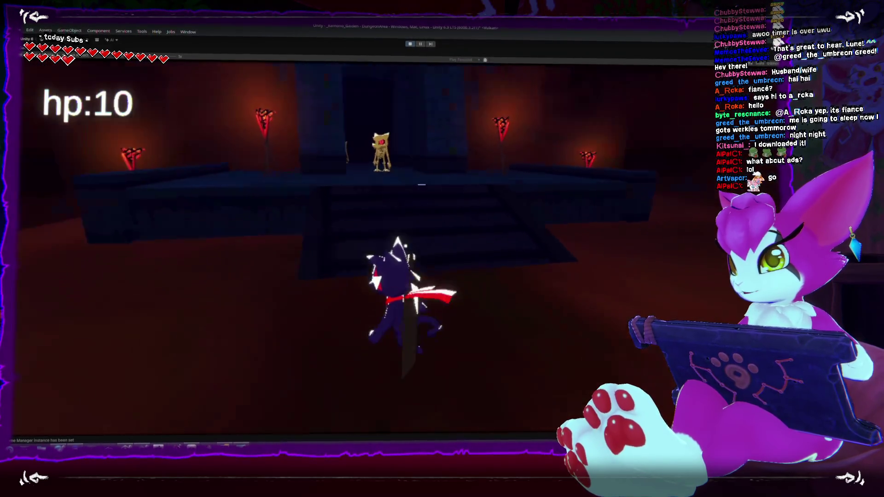
key("s")
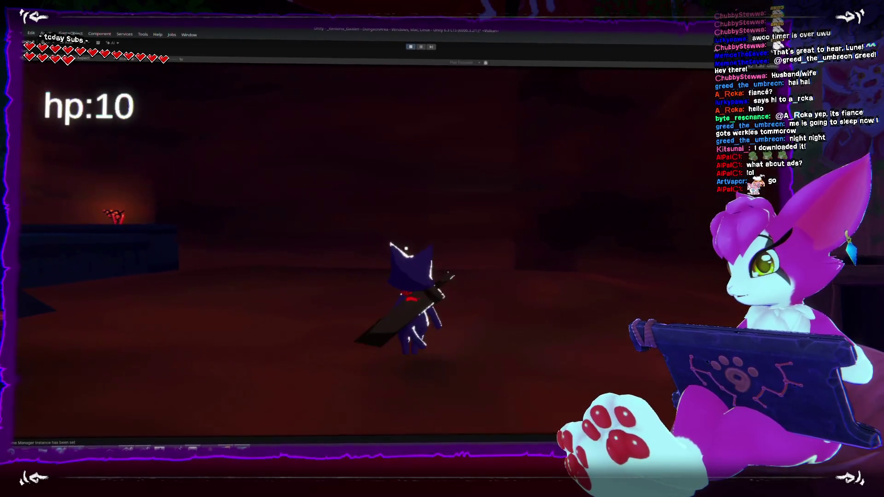
key("Escape")
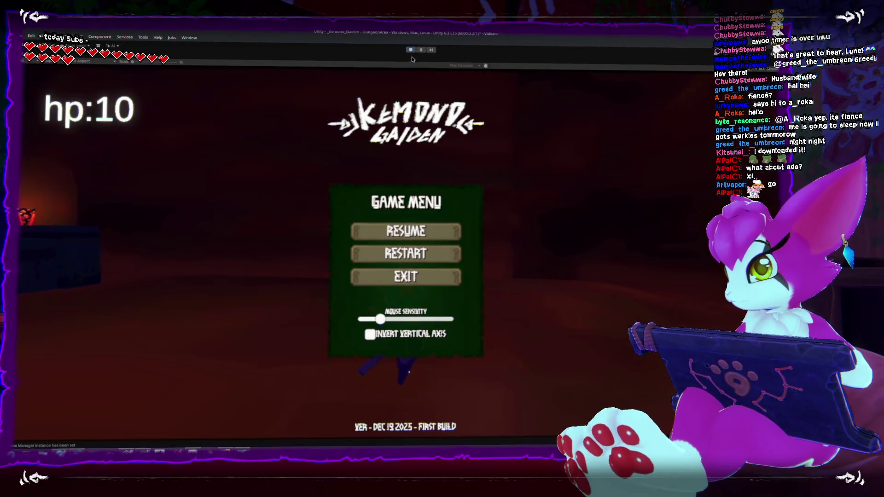
- Stop play mode, review Skeleton.cs's chasing code in Rider, and close its tab
left_click(406, 249)
key("alt+Tab")
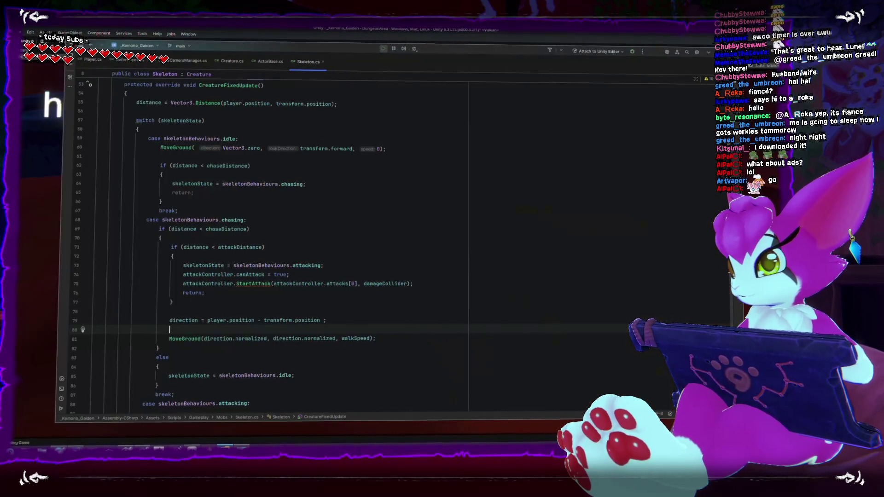
scroll(290, 287, "up", 5)
scroll(290, 287, "up", 3)
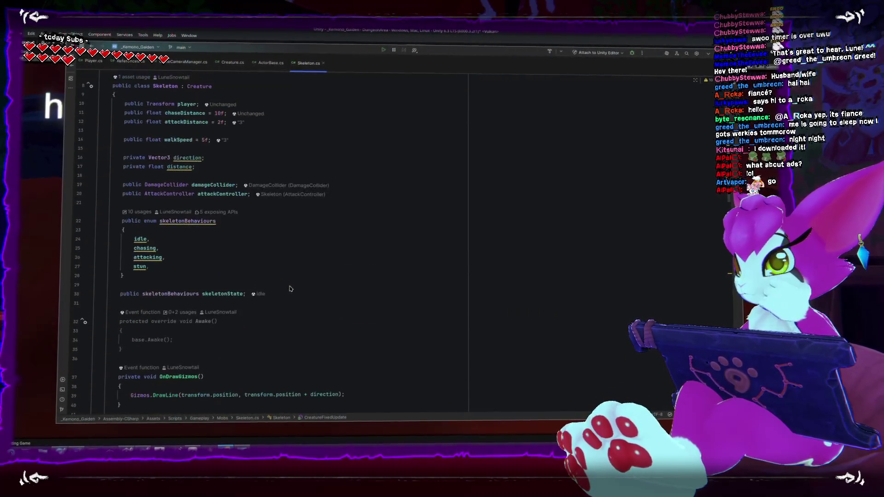
scroll(290, 286, "down", 9)
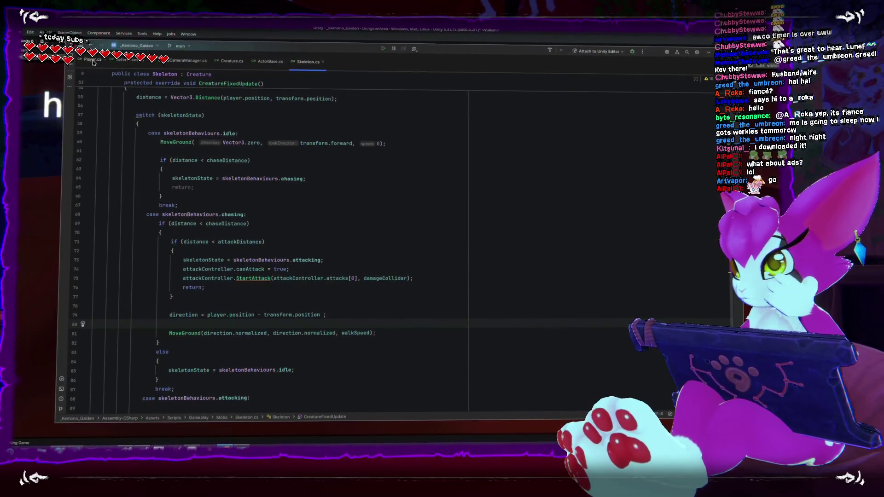
left_click(323, 64)
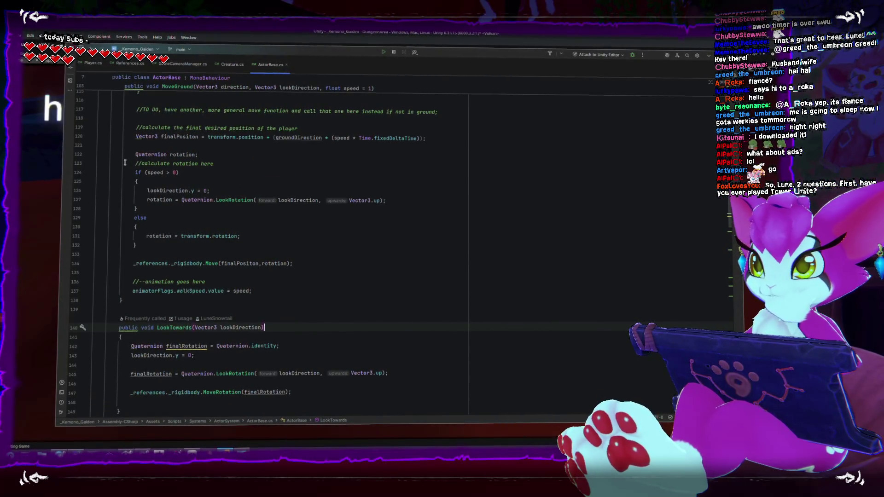